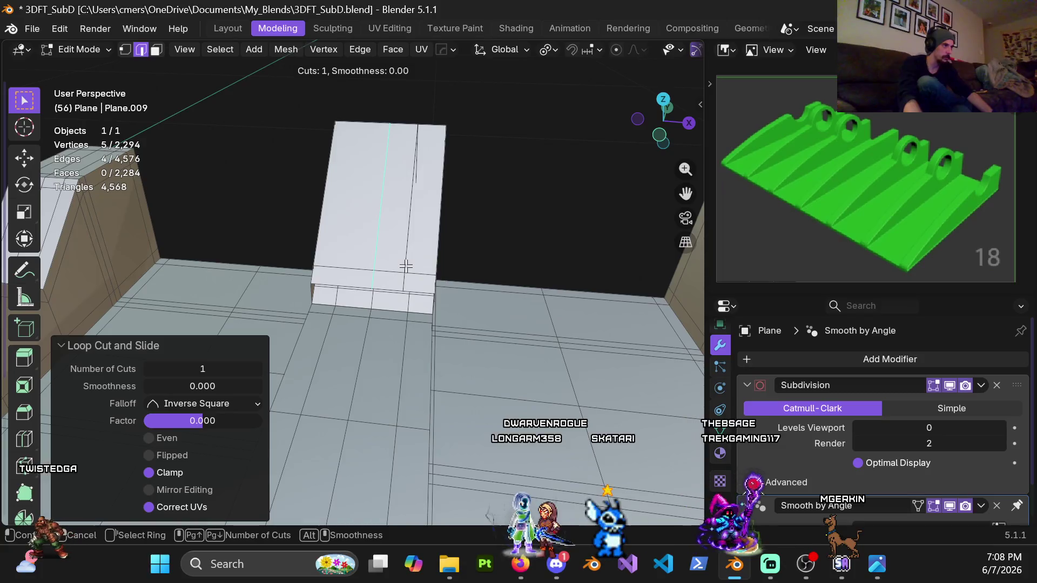
Bevel the ridge-top edge loop with Ctrl+B into a 0.03 m band with 2 segments
middle_drag(406, 266, 413, 281)
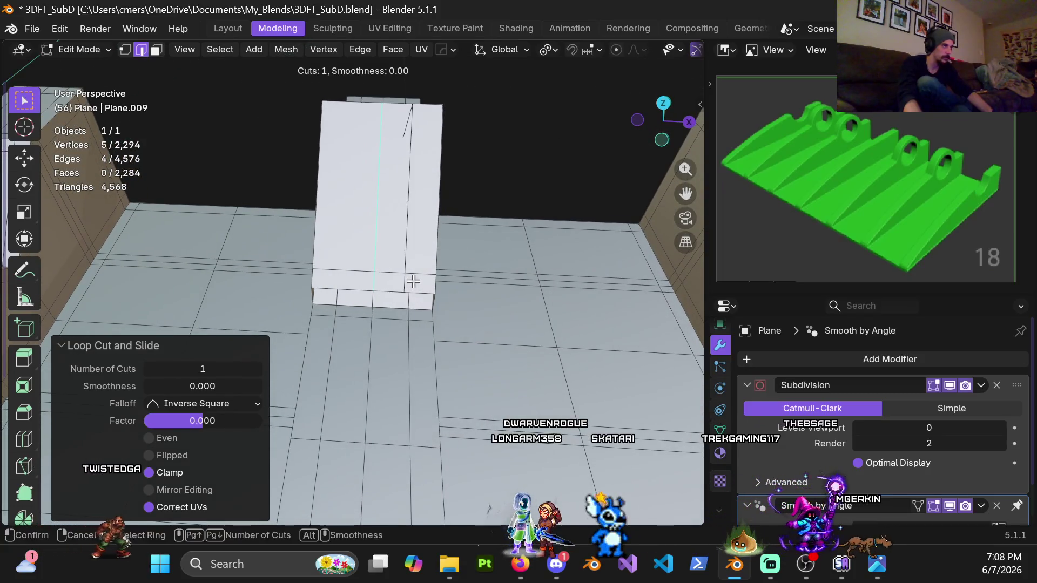
key(ctrl+b)
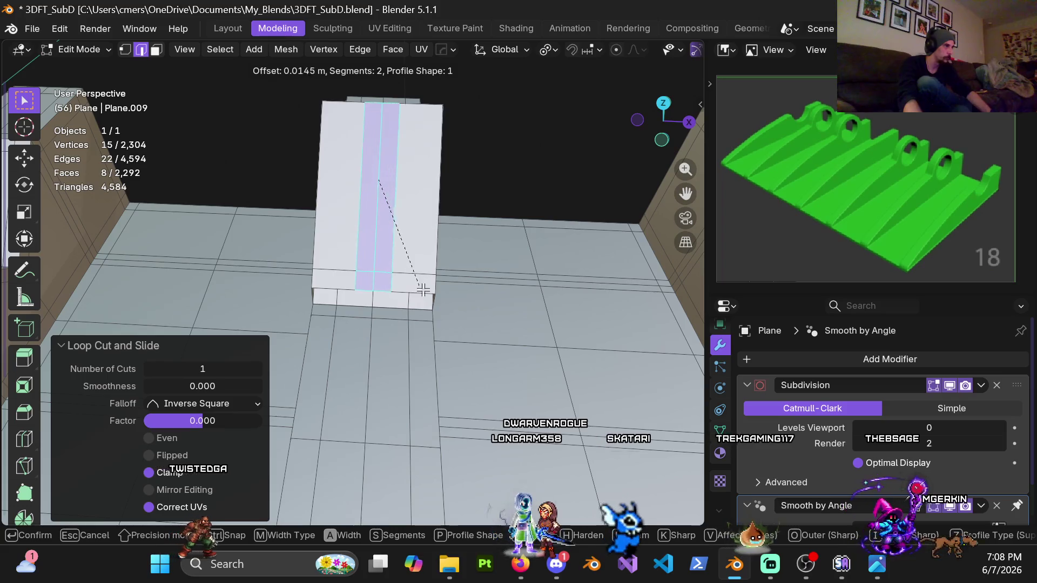
scroll(426, 291, up, 1)
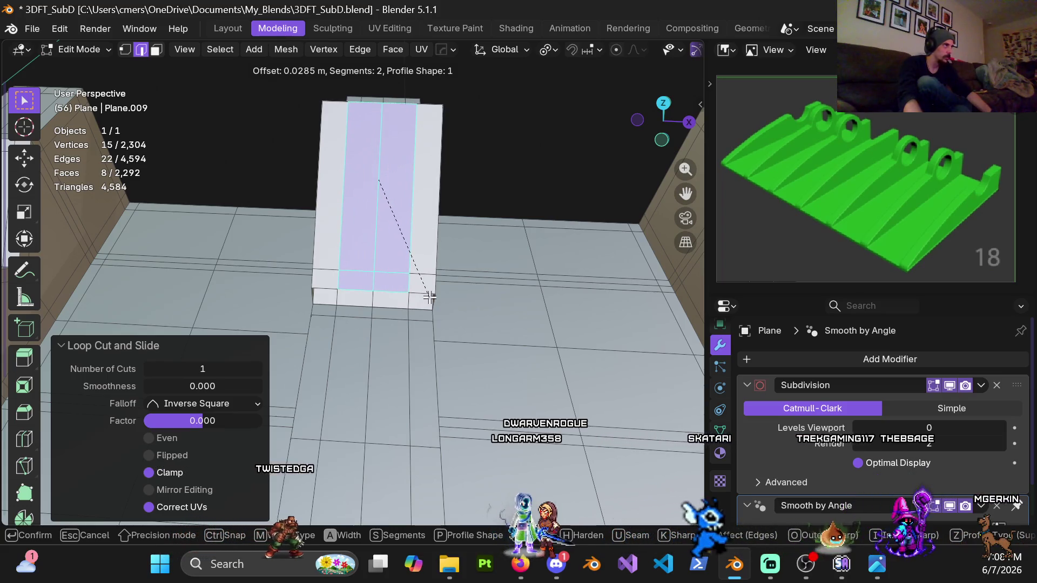
click(430, 298)
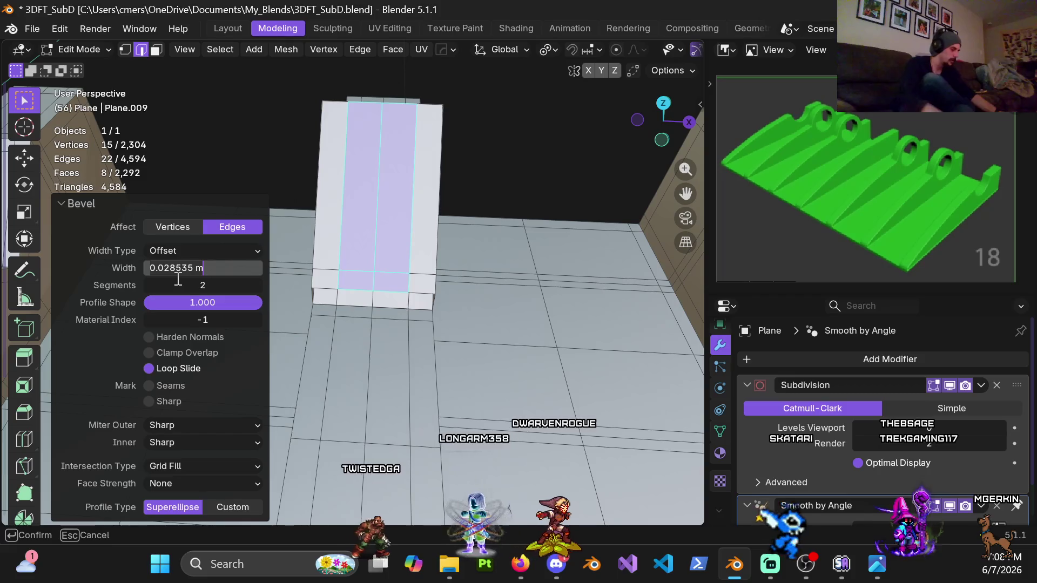
key(Return)
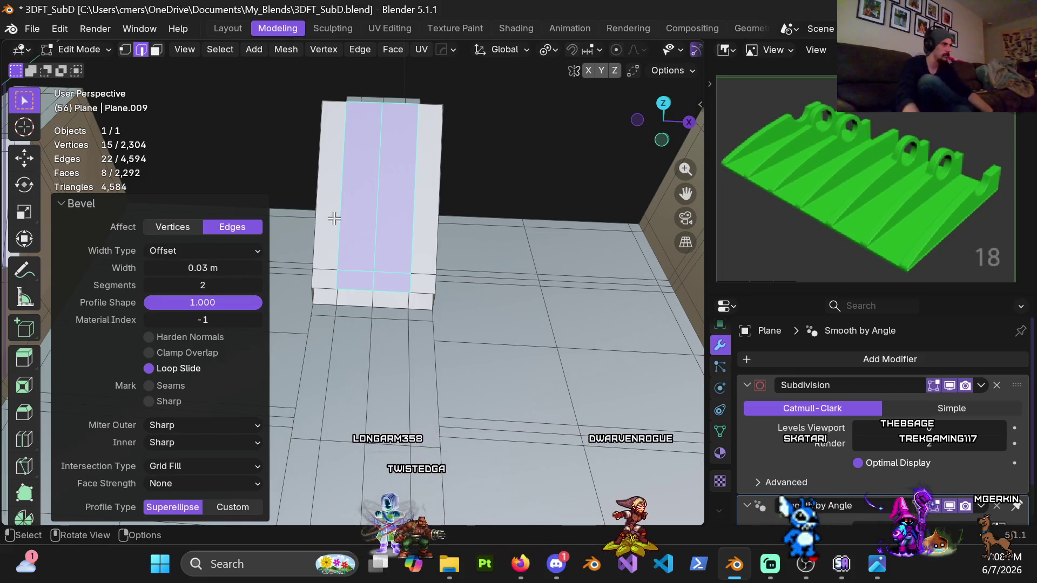
mouse_move(334, 220)
middle_down()
mouse_move(380, 210)
mouse_move(323, 177)
middle_up()
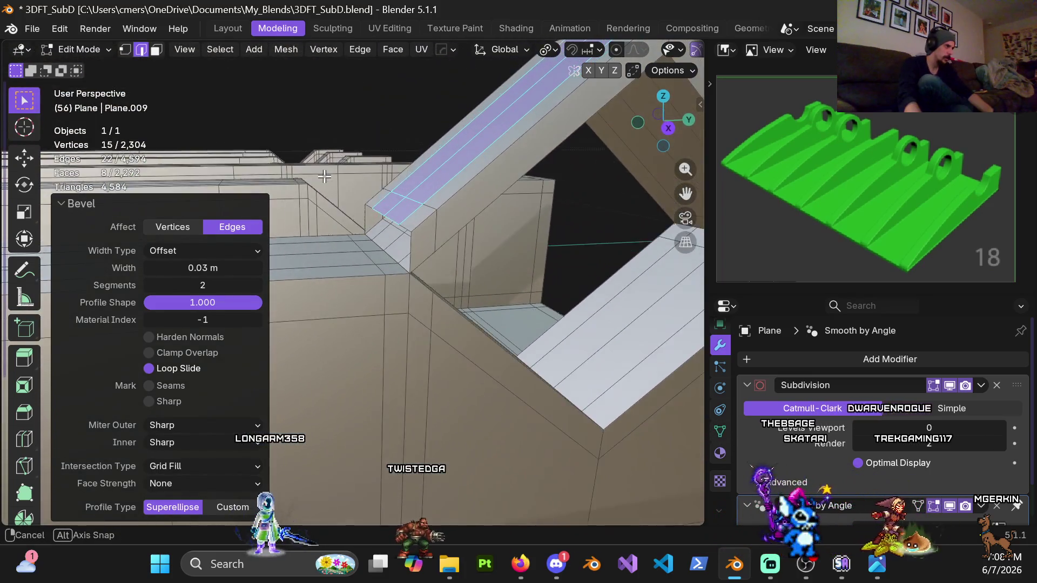
Select the shortest vertex path across the notch corner and snap to Right Orthographic view
key(1)
middle_drag(324, 176, 418, 238)
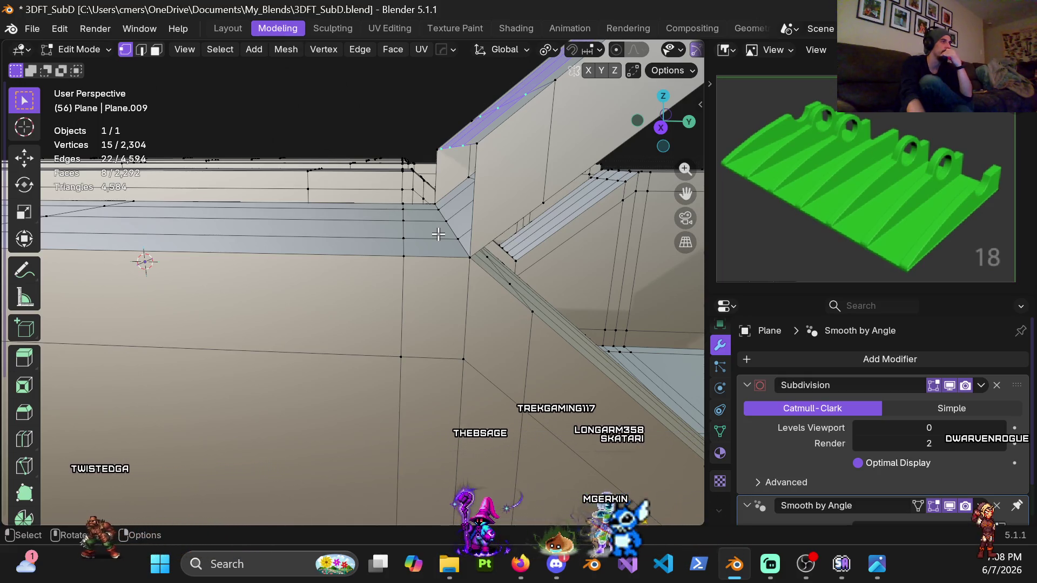
mouse_move(437, 234)
middle_down()
mouse_move(438, 243)
mouse_move(403, 177)
middle_up()
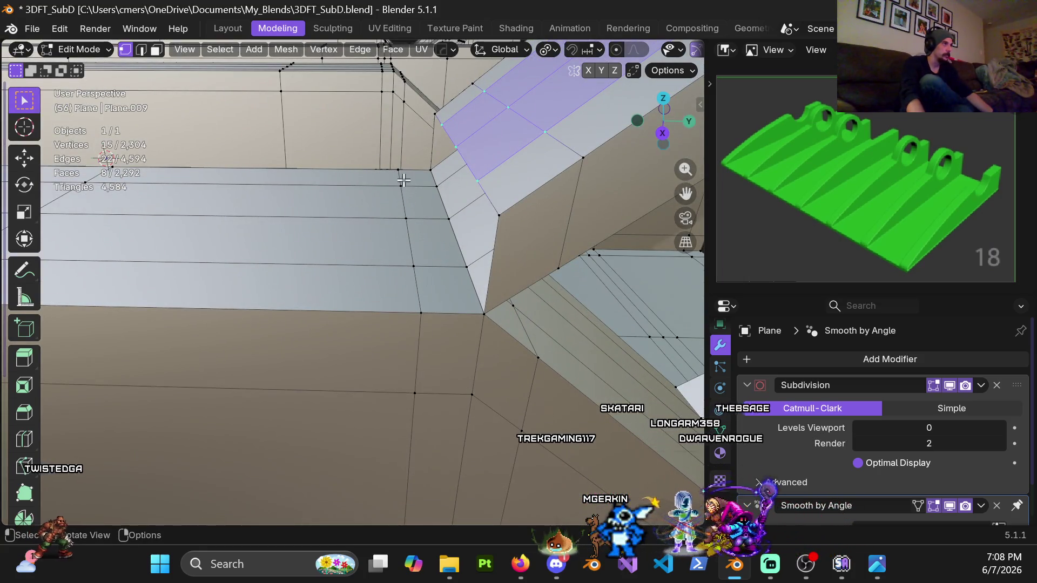
click(402, 170)
ctrl+click(413, 294)
key(KP_3)
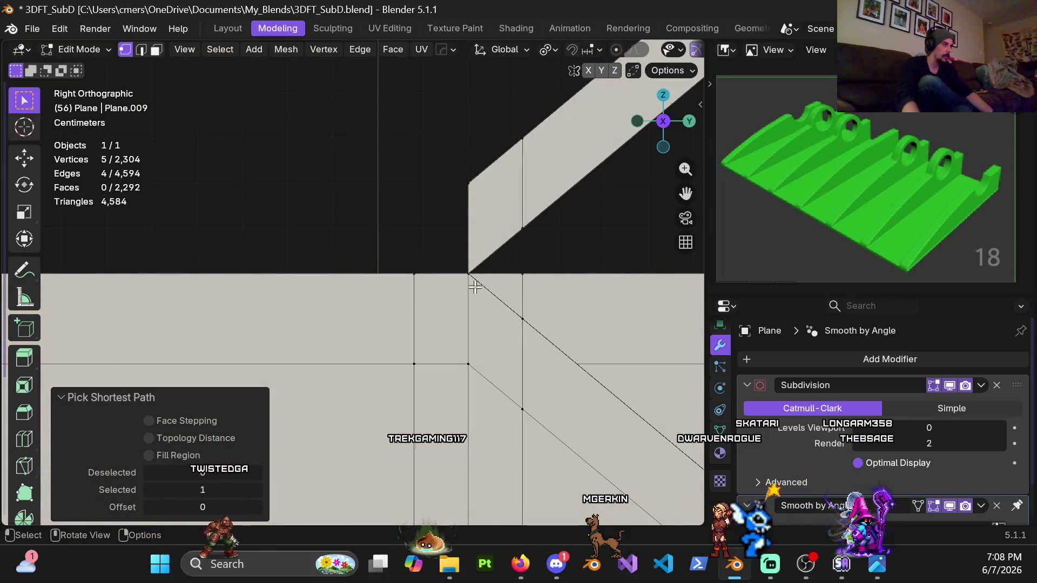
Extrude the selected notch vertices upward about 0.012 m along Z
ctrl+middle_drag(432, 236, 426, 274)
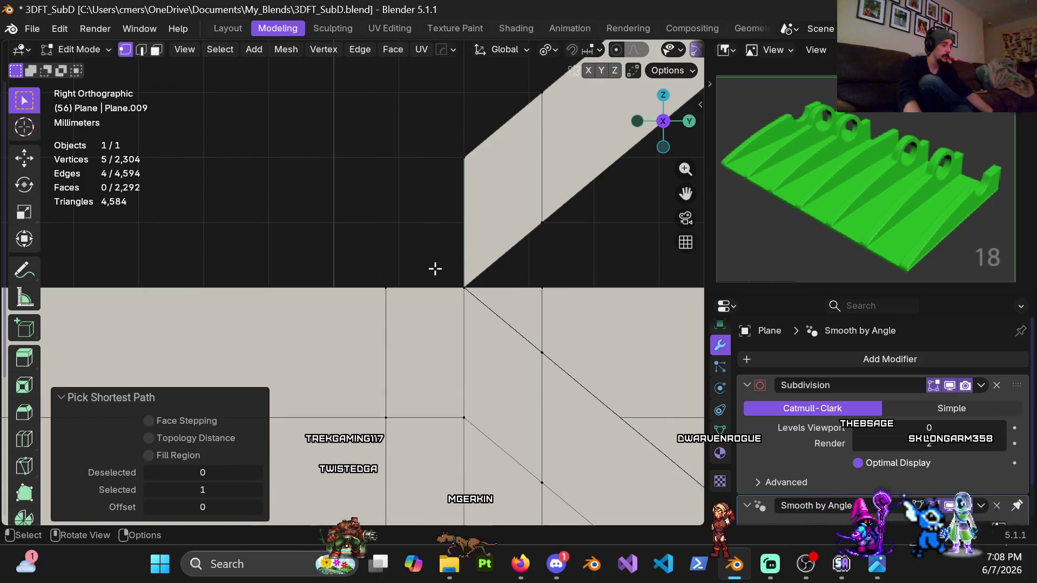
key(e)
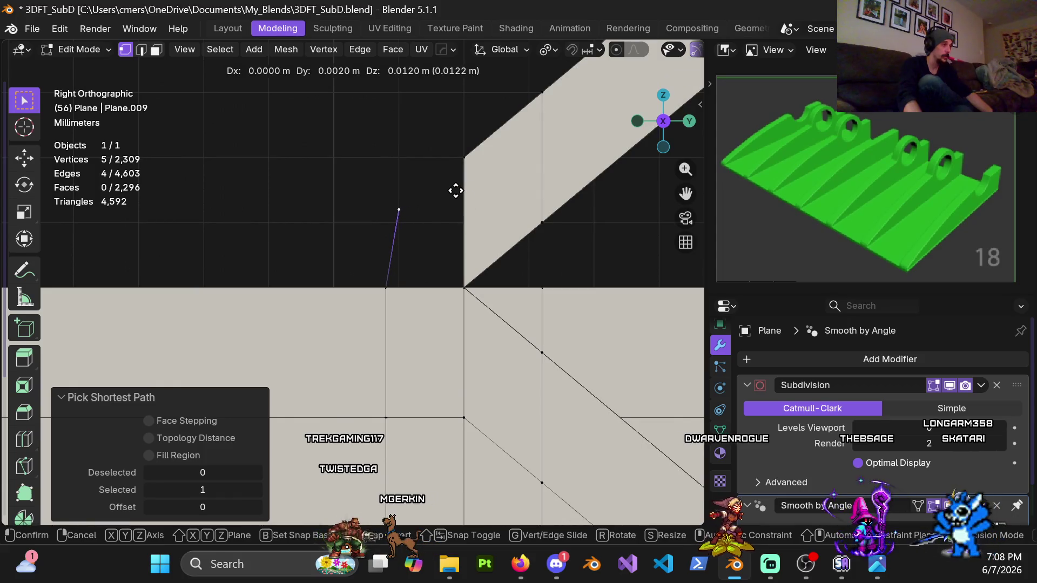
click(456, 191)
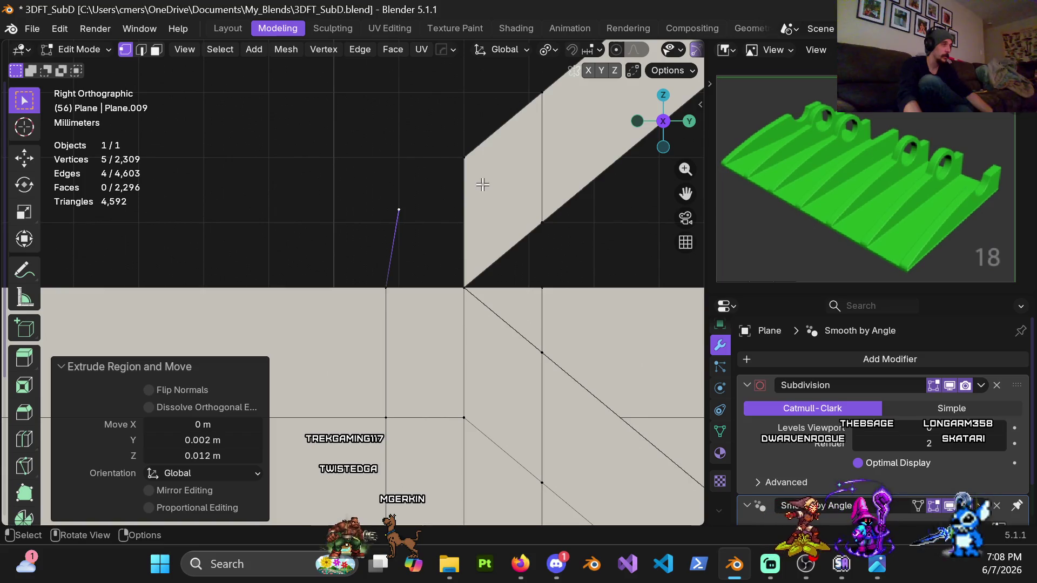
middle_drag(472, 169, 405, 241)
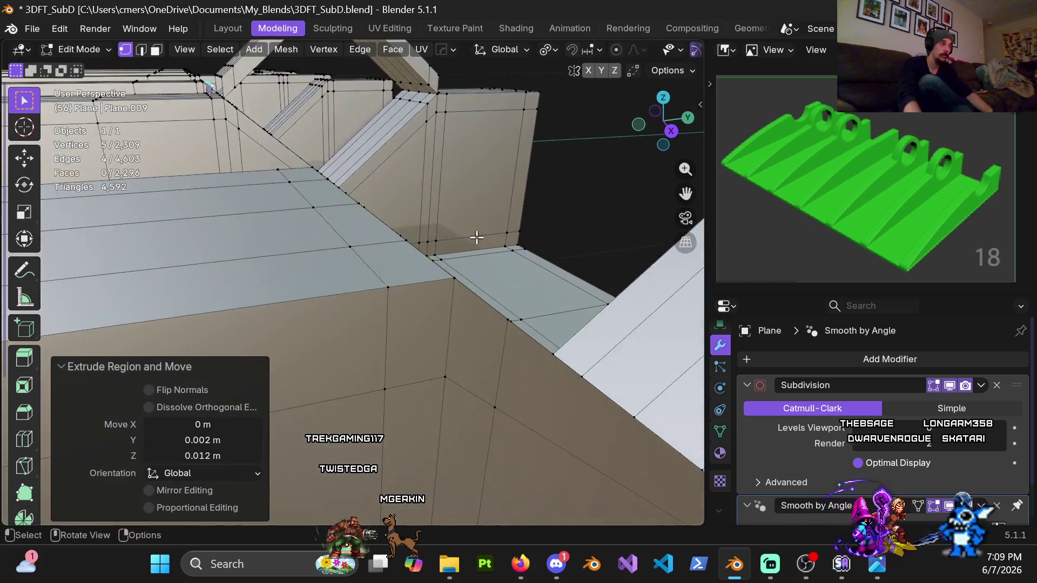
scroll(406, 241, down, 5)
scroll(399, 304, up, 6)
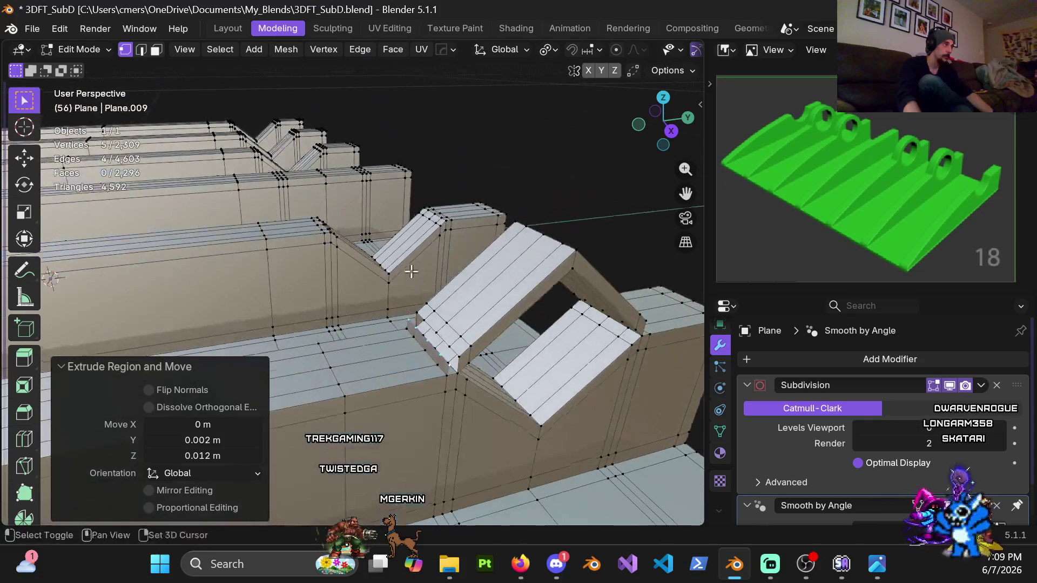
Orbit around the ridged steps to look into the notch corner in edge mode
middle_drag(399, 304, 463, 308)
scroll(425, 266, up, 2)
middle_drag(426, 266, 340, 254)
scroll(364, 214, up, 2)
key(2)
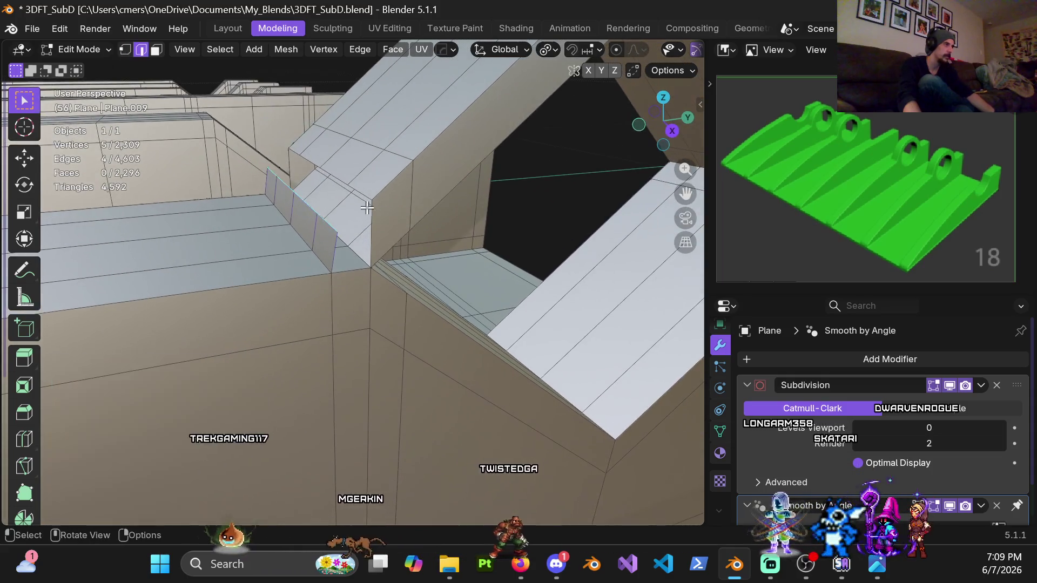
mouse_move(363, 215)
middle_down()
mouse_move(385, 202)
mouse_move(479, 225)
middle_up()
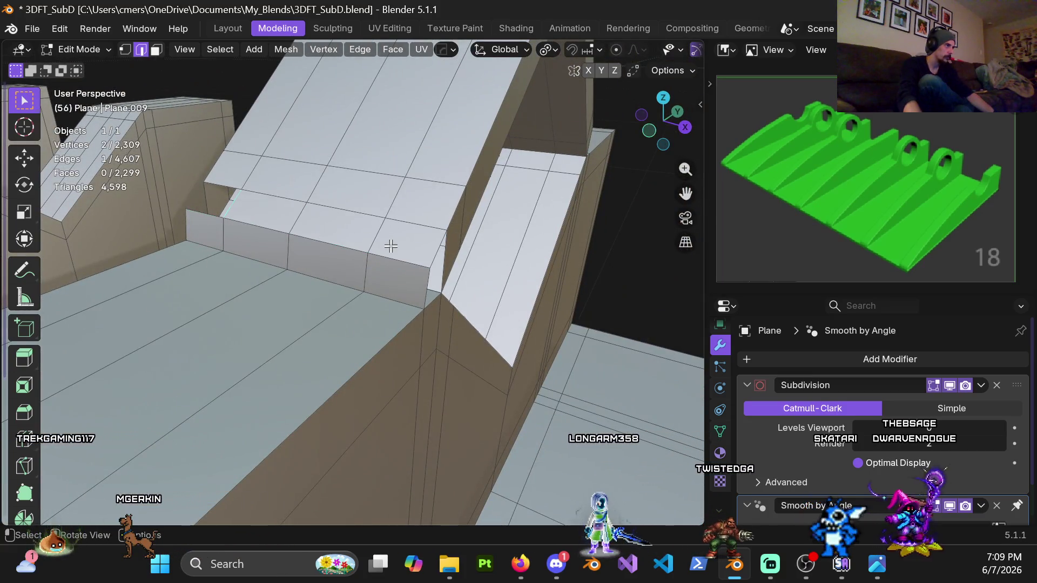
mouse_move(390, 246)
middle_down()
mouse_move(391, 308)
mouse_move(366, 282)
mouse_move(369, 265)
middle_up()
Select the corner faces where the notch meets the ridge and delete them as Faces
key(3)
click(367, 282)
shift+click(373, 266)
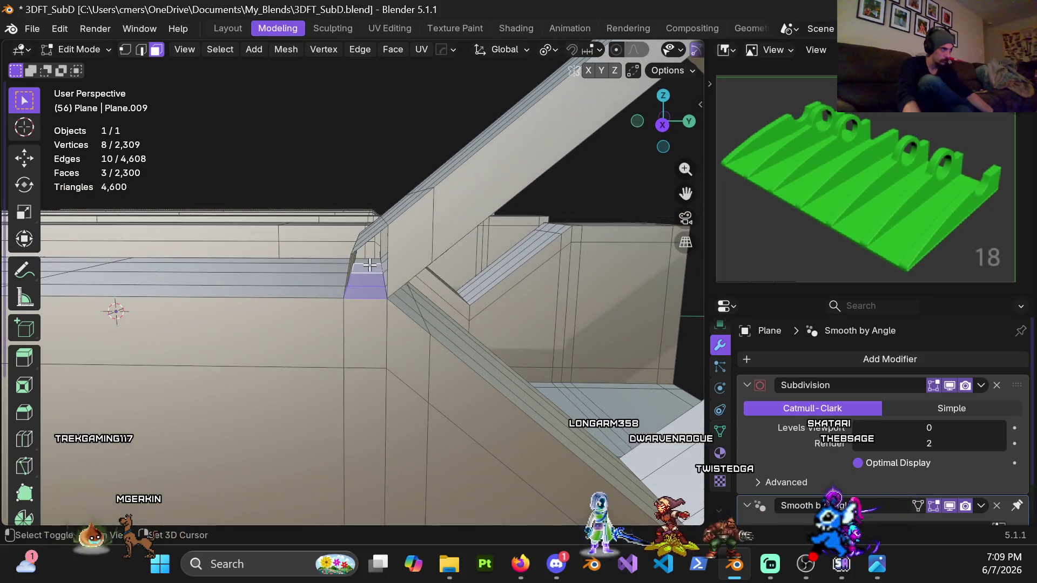
key(x)
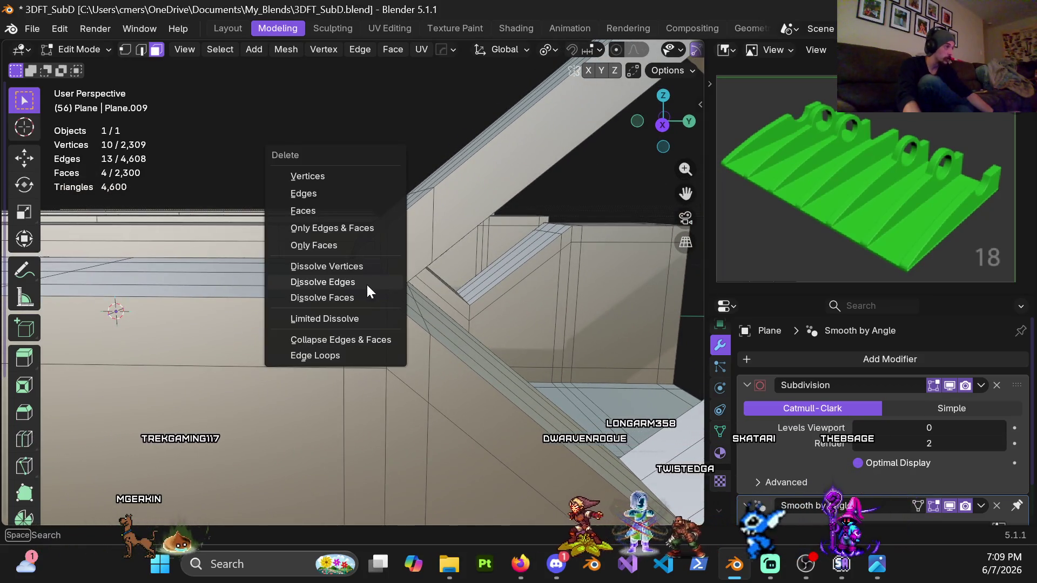
click(310, 205)
middle_drag(309, 205, 340, 316)
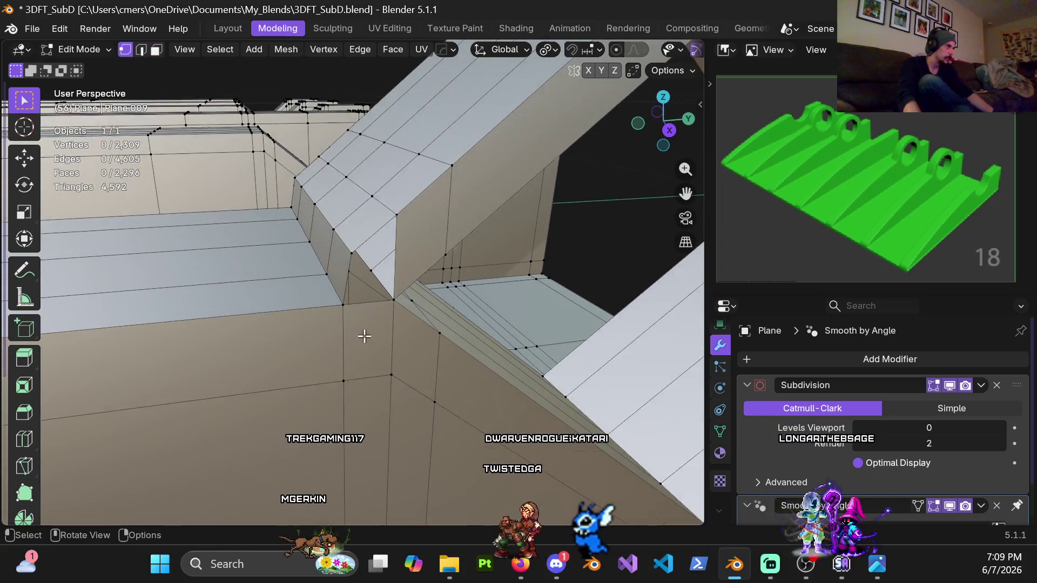
In wireframe, select the corner vertex chain and merge it by distance, then return to solid shading
key(z)
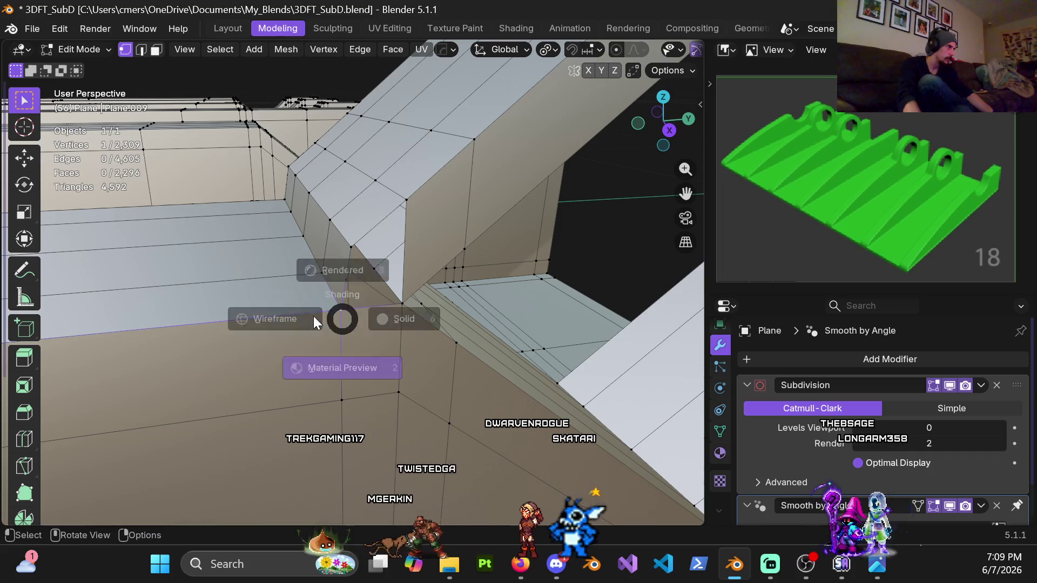
click(307, 318)
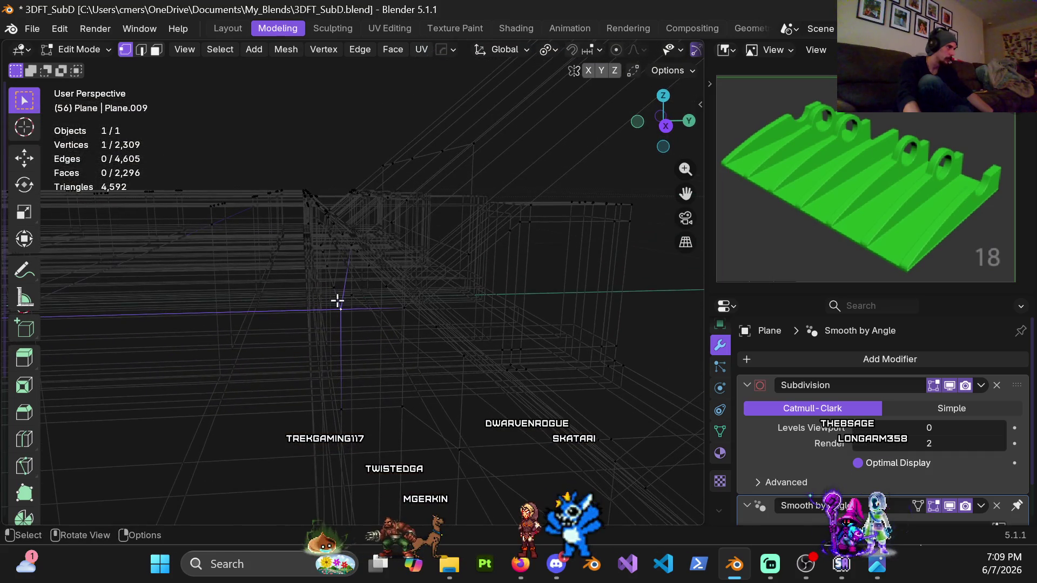
mouse_move(341, 314)
shift+middle_down()
mouse_move(359, 339)
mouse_move(358, 320)
mouse_move(314, 279)
shift+middle_up()
shift+click(356, 312)
scroll(343, 322, up, 2)
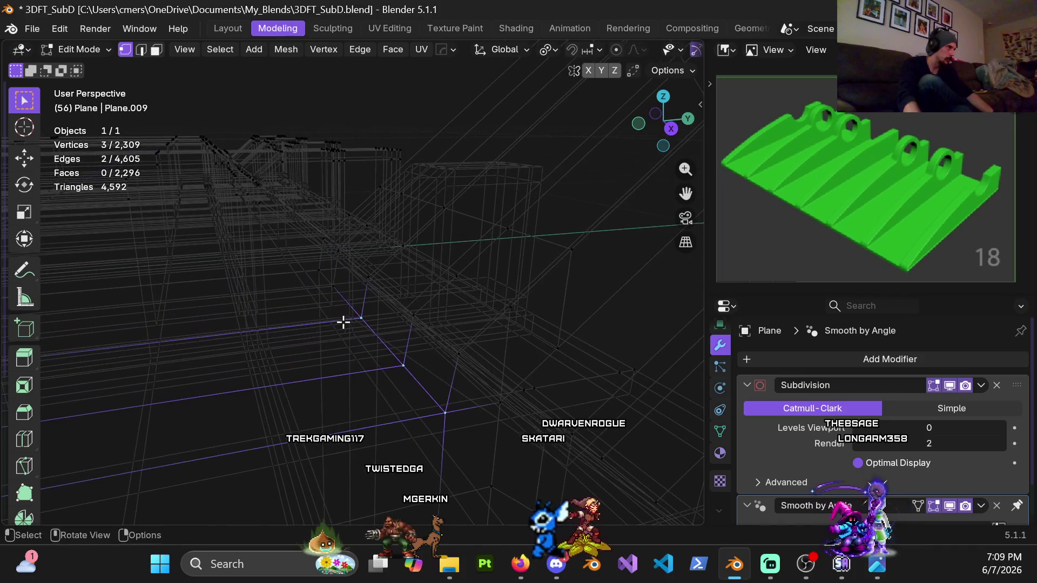
shift+click(333, 288)
shift+click(318, 270)
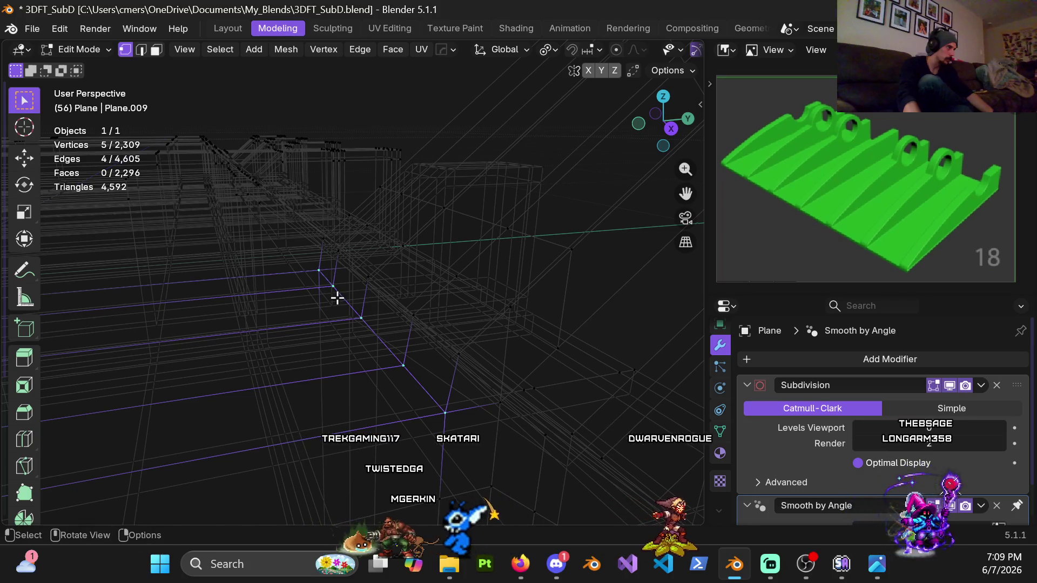
key(m)
click(333, 299)
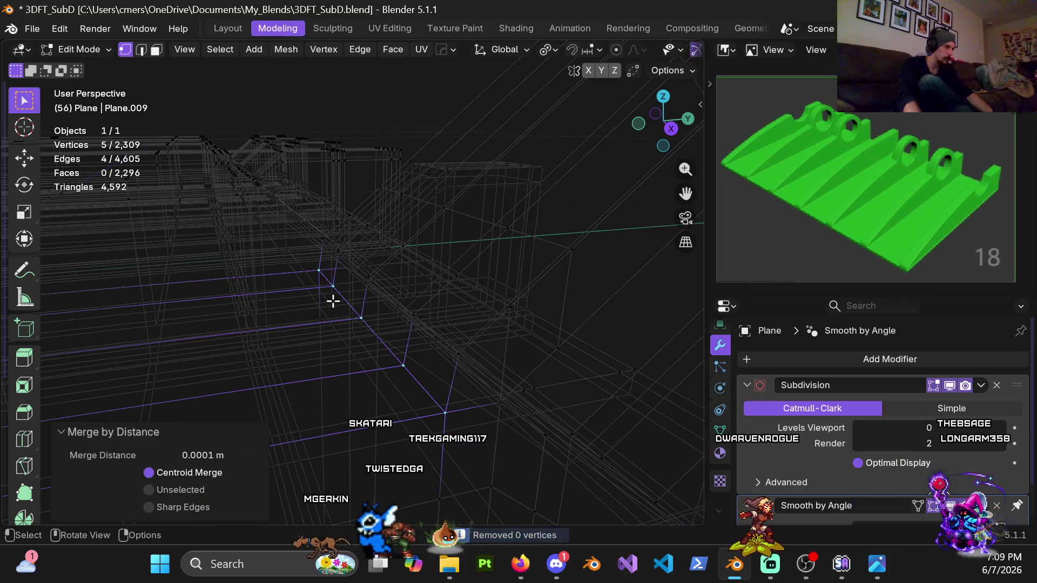
key(z)
click(424, 322)
scroll(388, 282, down, 2)
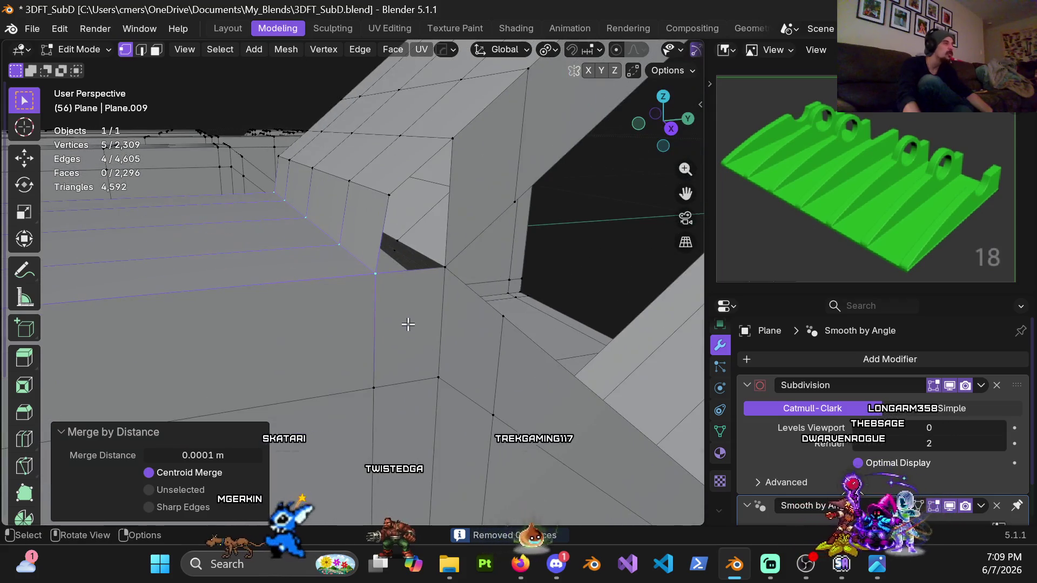
Nudge the notch-corner vertex a few millimetres with G so the new edges line up with the ridge
key(shift+z)
mouse_move(382, 292)
middle_down()
mouse_move(383, 262)
mouse_move(403, 264)
mouse_move(395, 271)
middle_up()
click(401, 283)
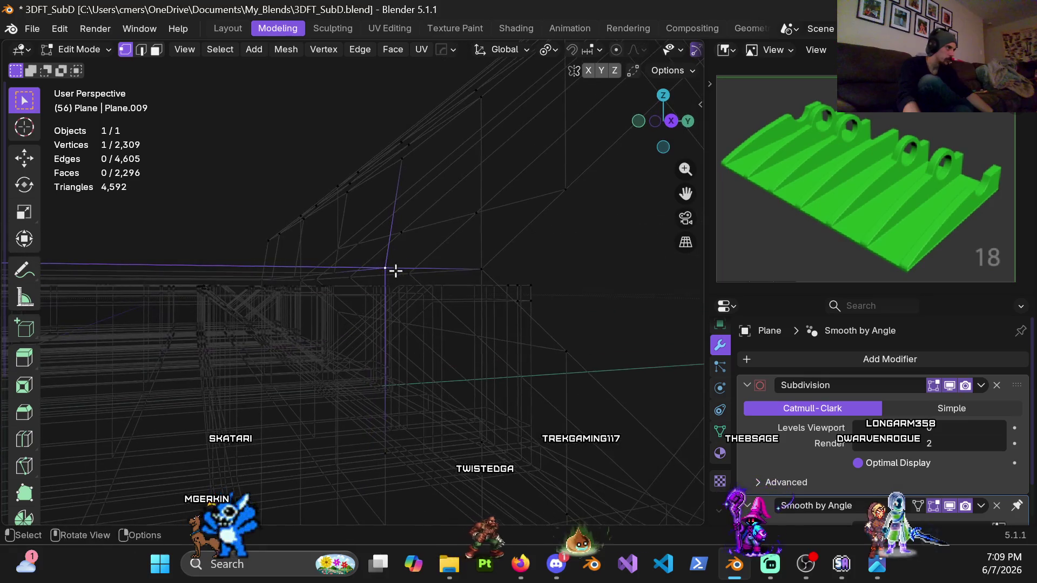
key(g)
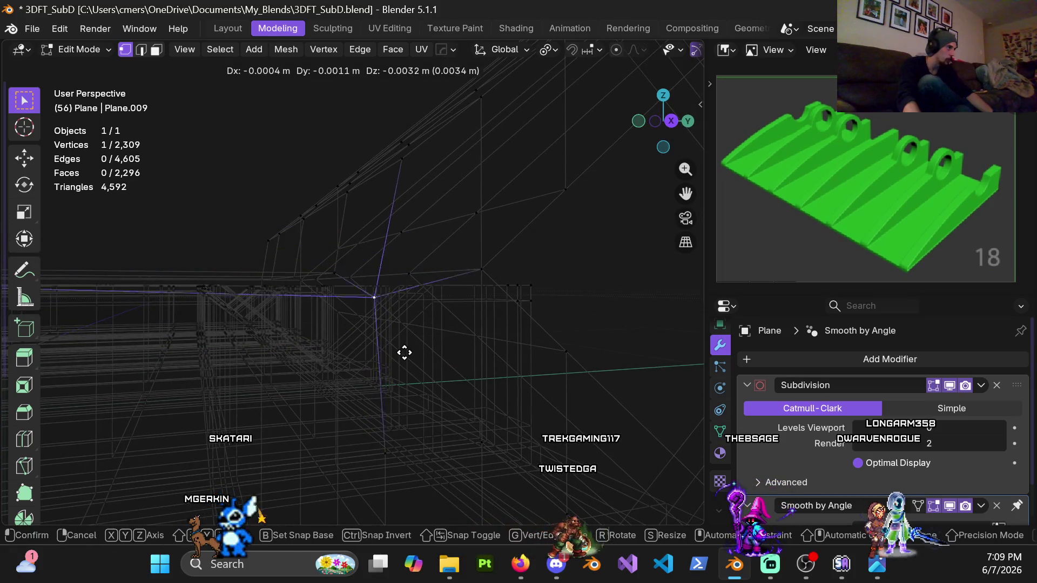
click(405, 352)
key(z)
click(510, 348)
key(g)
click(401, 350)
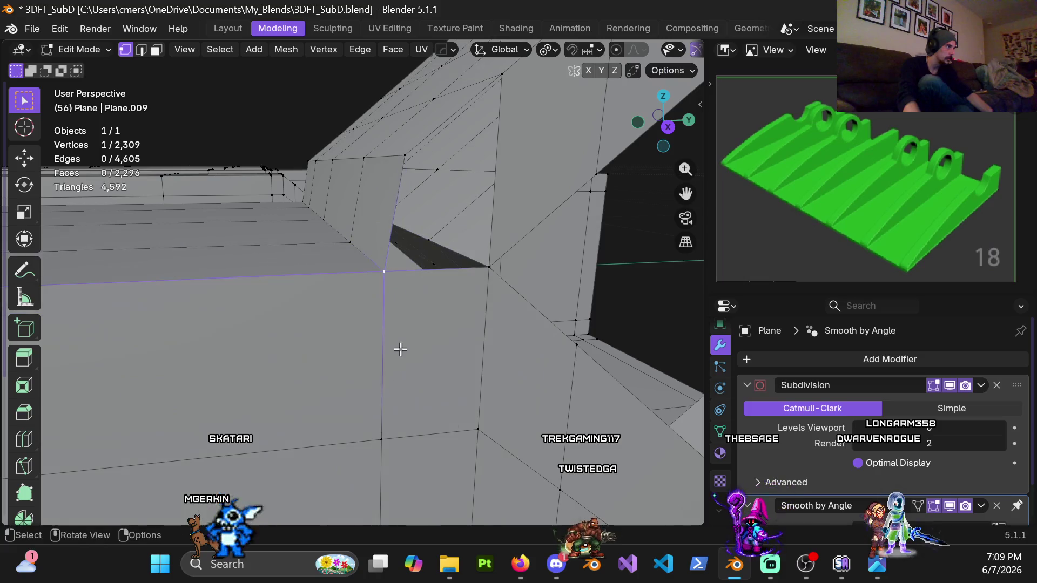
key(g)
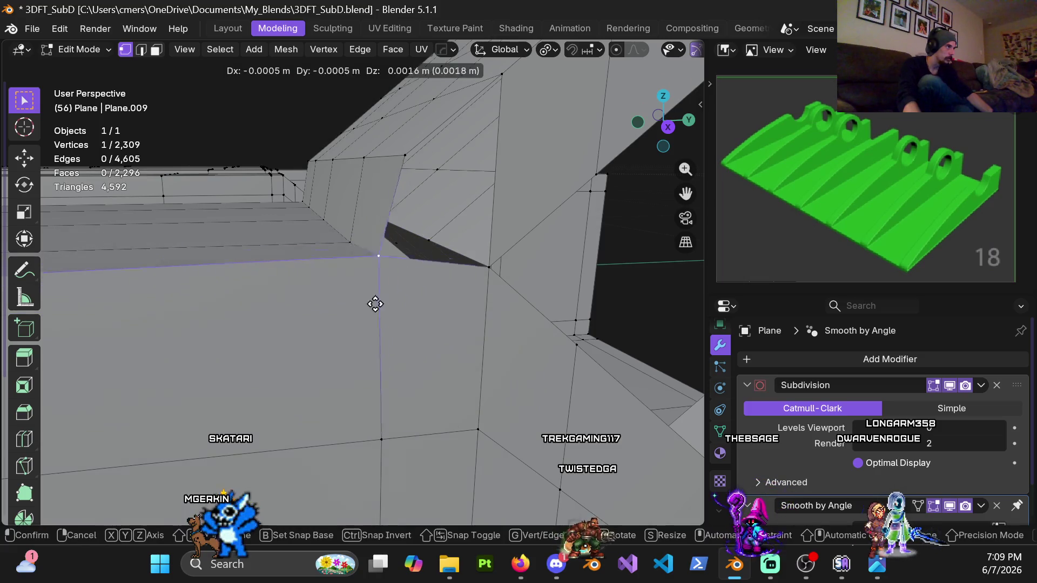
click(378, 301)
mouse_move(378, 301)
middle_down()
mouse_move(382, 282)
mouse_move(362, 291)
mouse_move(430, 312)
mouse_move(466, 305)
mouse_move(436, 310)
middle_up()
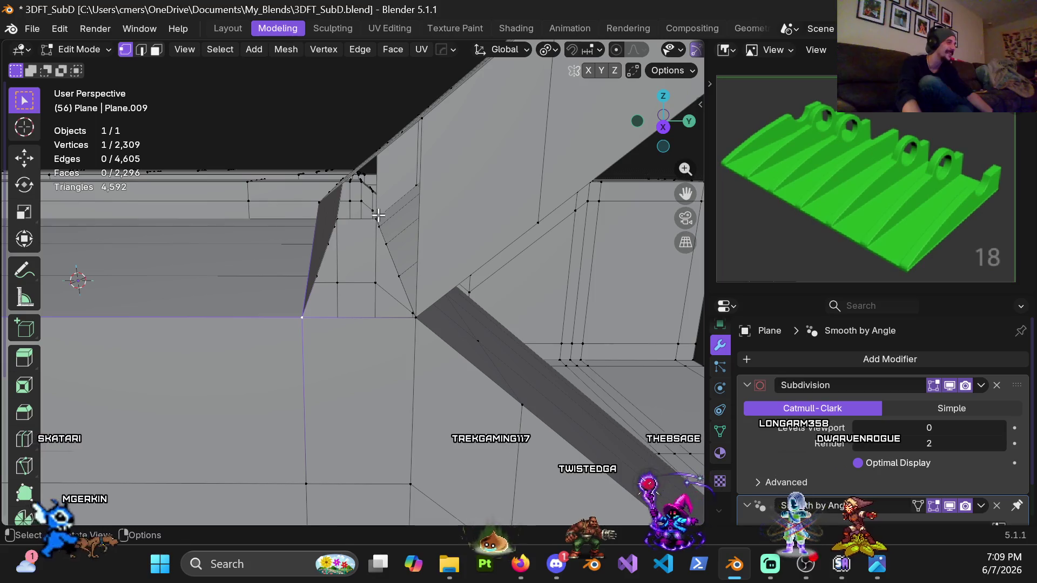
Select the whole plate mesh and merge overlapping vertices by distance, removing ten duplicates
middle_drag(420, 319, 394, 327)
key(a)
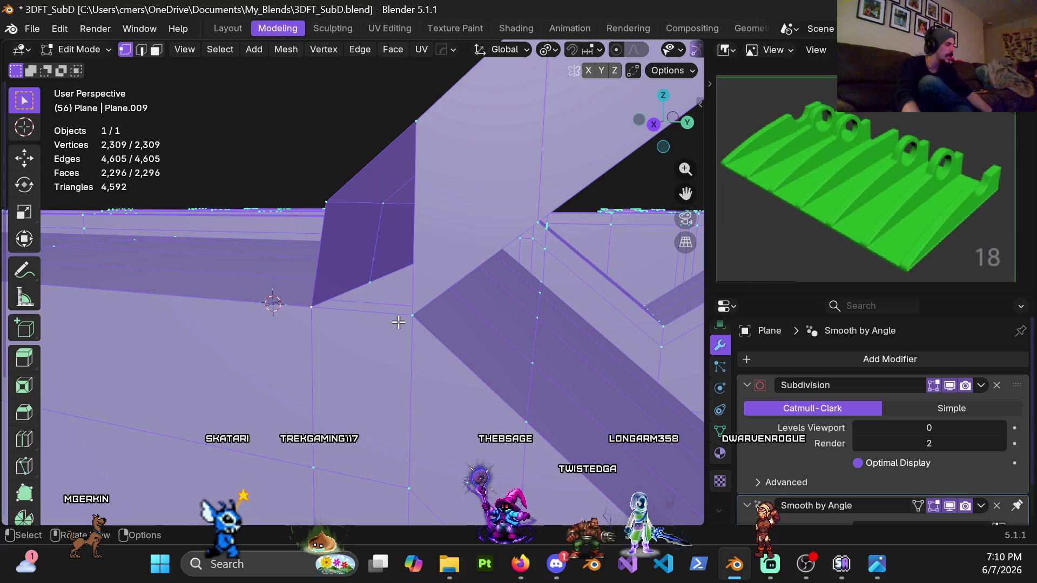
key(m)
click(398, 322)
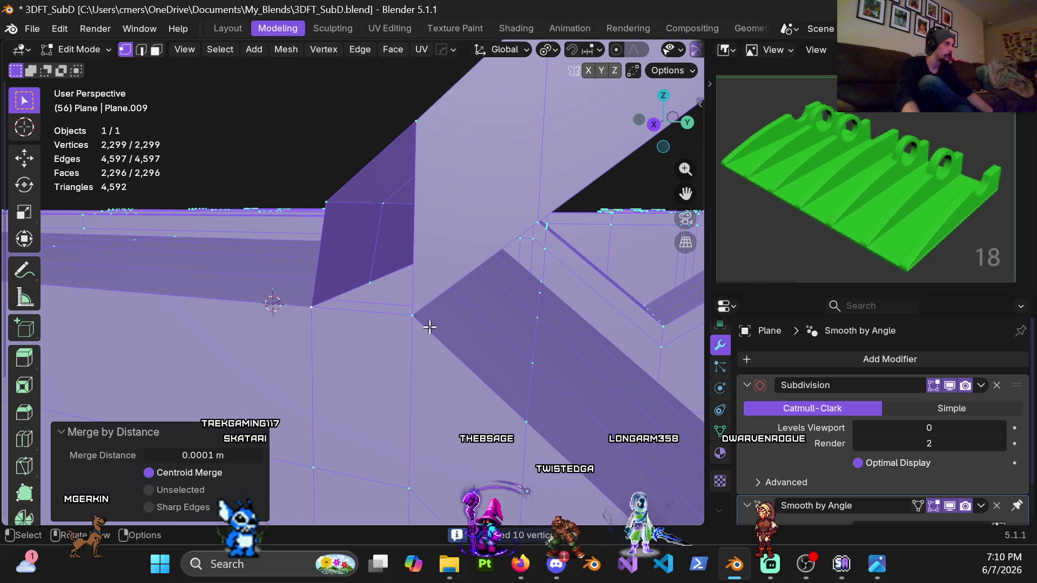
mouse_move(398, 322)
middle_down()
mouse_move(490, 340)
mouse_move(474, 350)
mouse_move(427, 340)
middle_up()
scroll(465, 355, down, 3)
scroll(454, 362, down, 2)
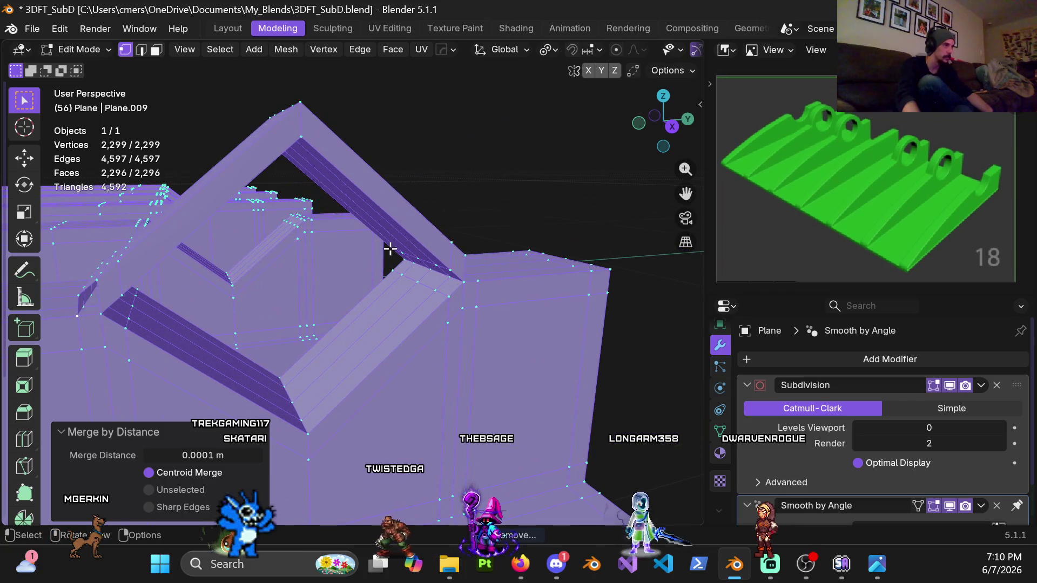
Stay in Edit Mode via the mode pie and deselect the whole mesh
mouse_move(390, 249)
shift+middle_down()
mouse_move(454, 325)
mouse_move(370, 332)
shift+middle_up()
key(ctrl+Tab)
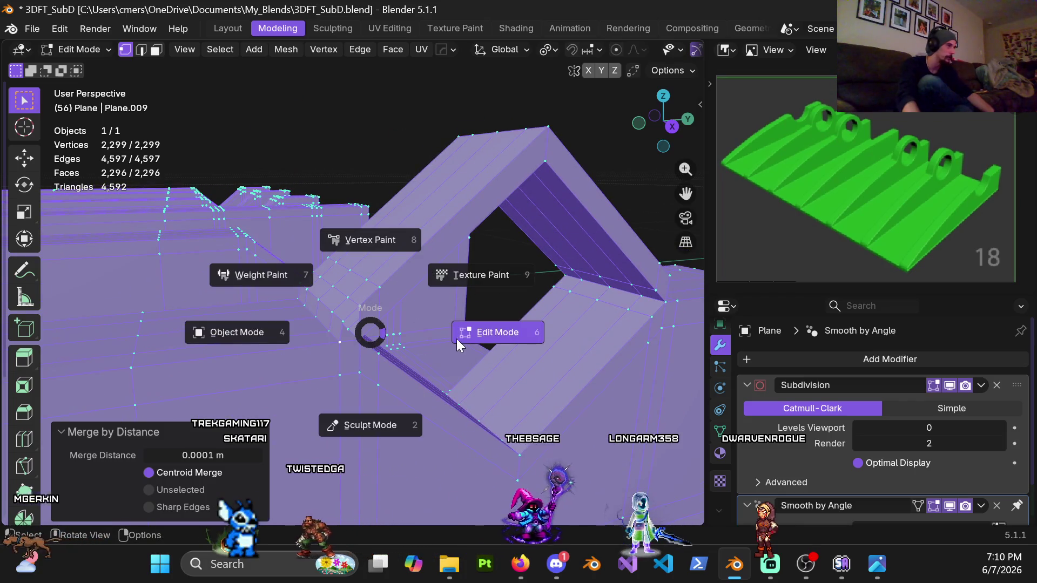
click(478, 332)
click(483, 312)
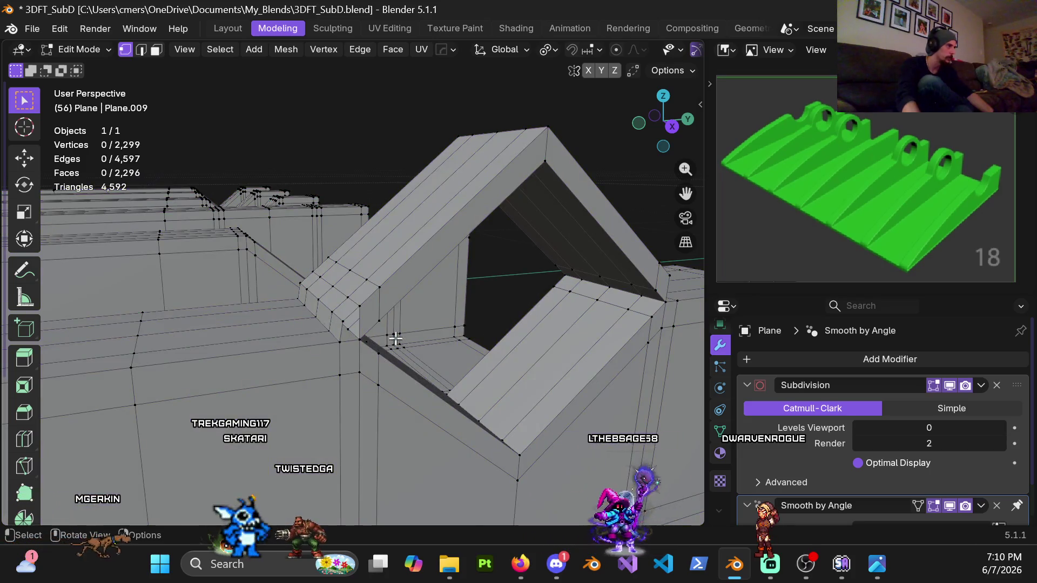
scroll(394, 339, up, 2)
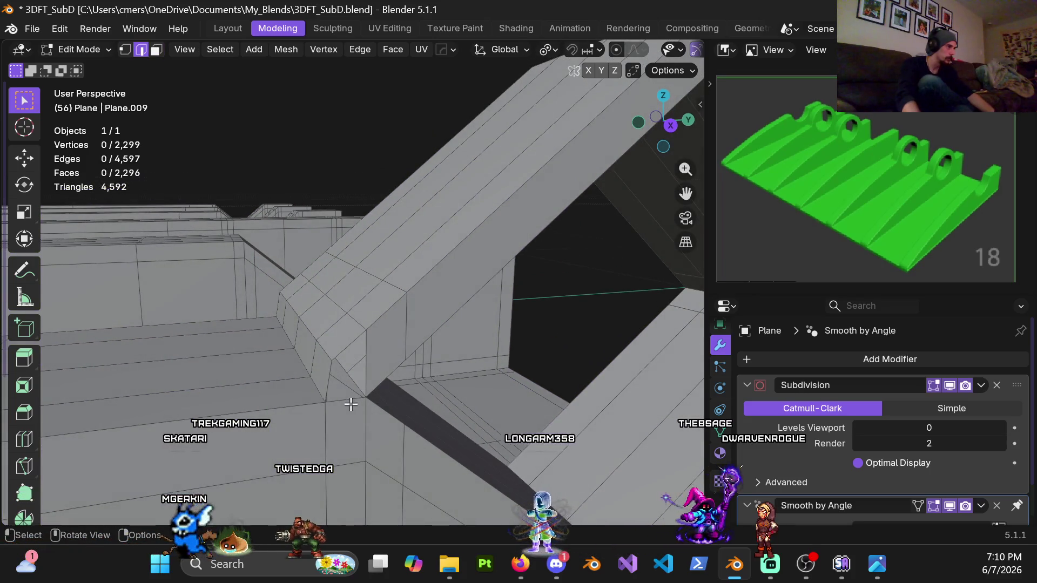
Fill the notch-corner gap with F, then shift a five-vertex edge path there about 3 mm
key(f)
mouse_move(350, 399)
middle_down()
mouse_move(621, 351)
mouse_move(378, 381)
mouse_move(377, 358)
middle_up()
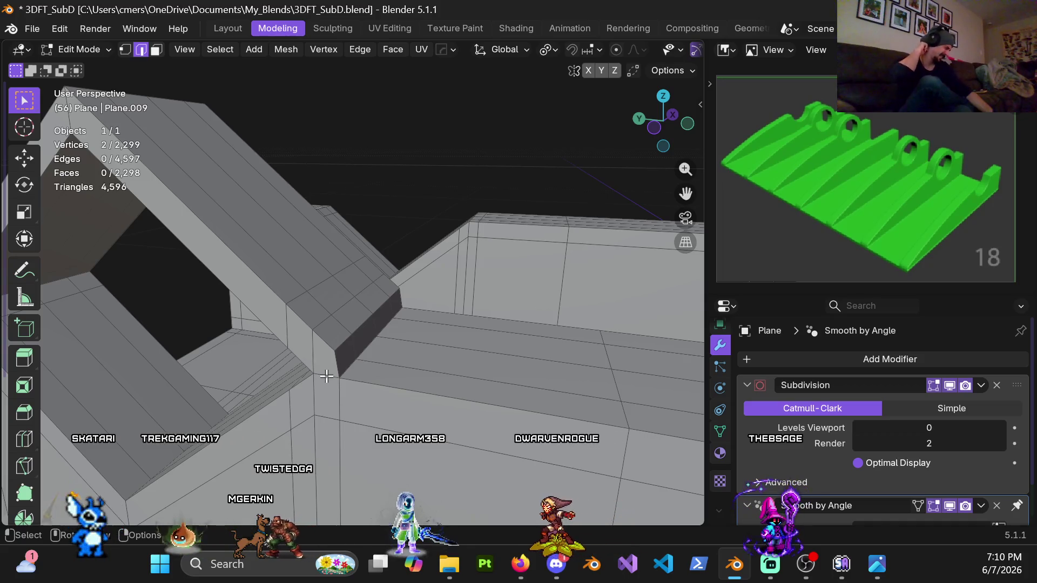
shift+middle_drag(325, 396, 407, 274)
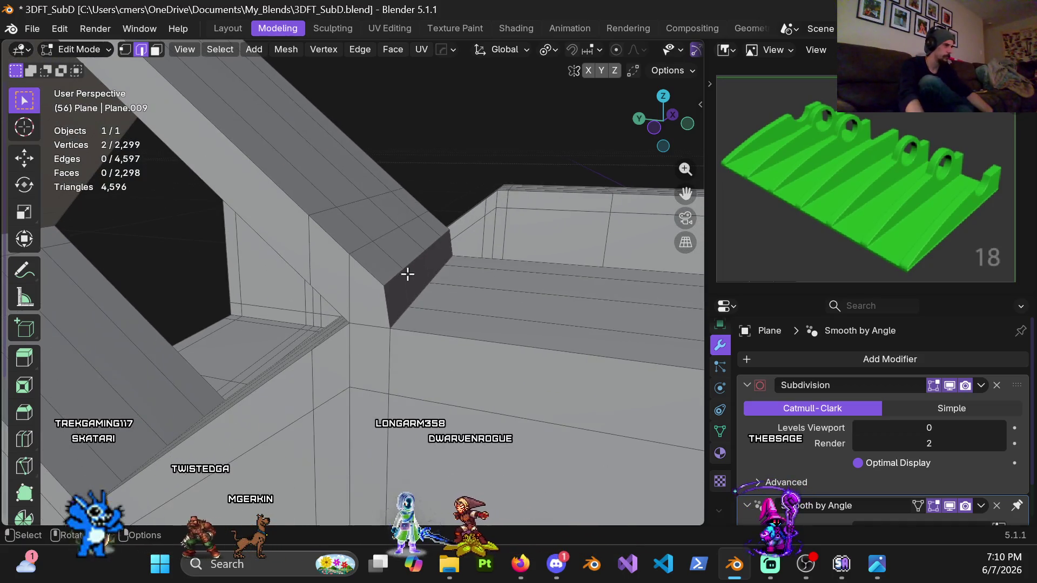
ctrl+click(442, 230)
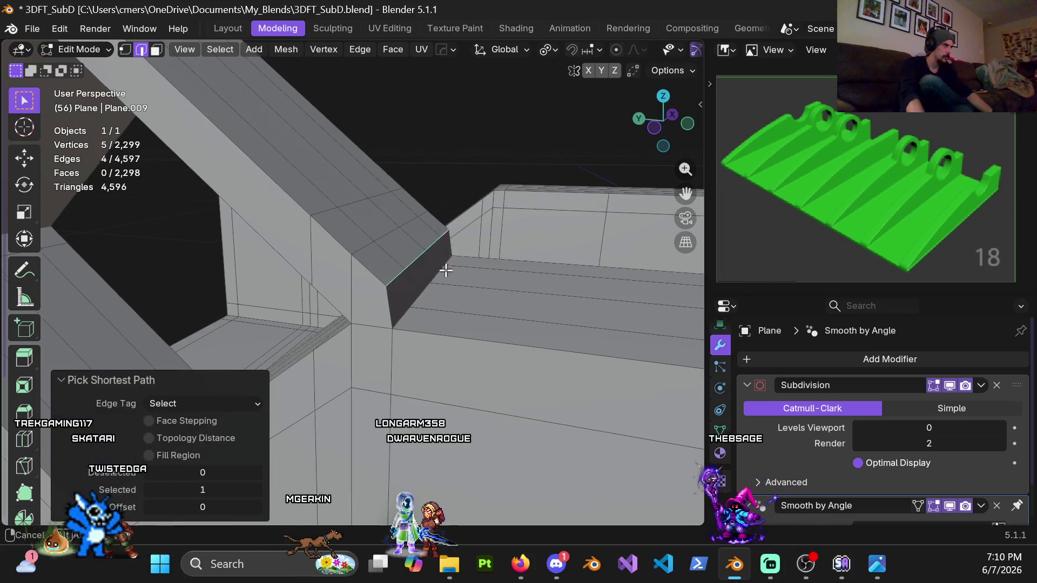
mouse_move(443, 231)
middle_down()
mouse_move(471, 272)
mouse_move(438, 337)
mouse_move(389, 325)
middle_up()
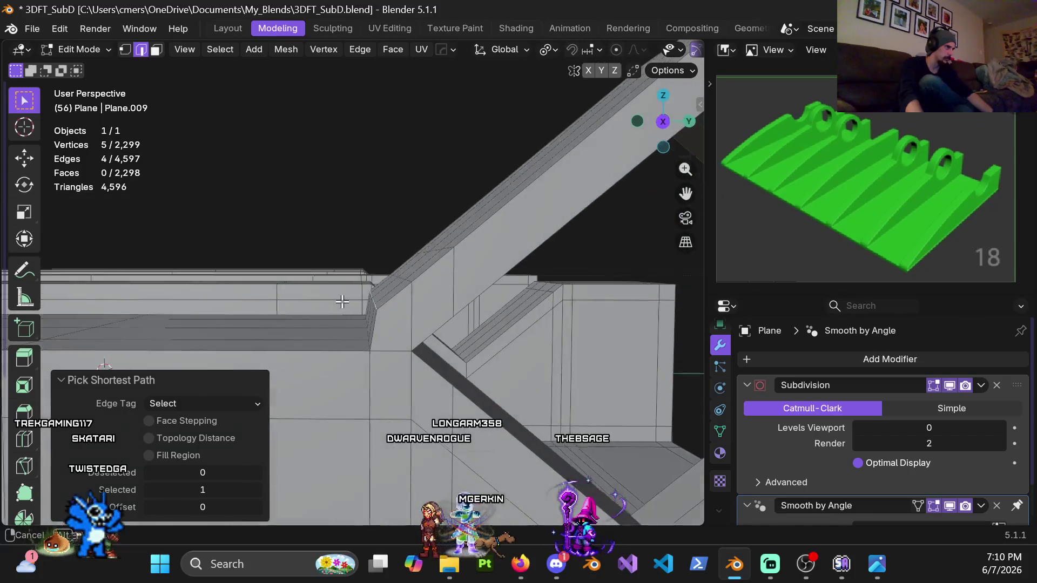
key(g)
click(390, 327)
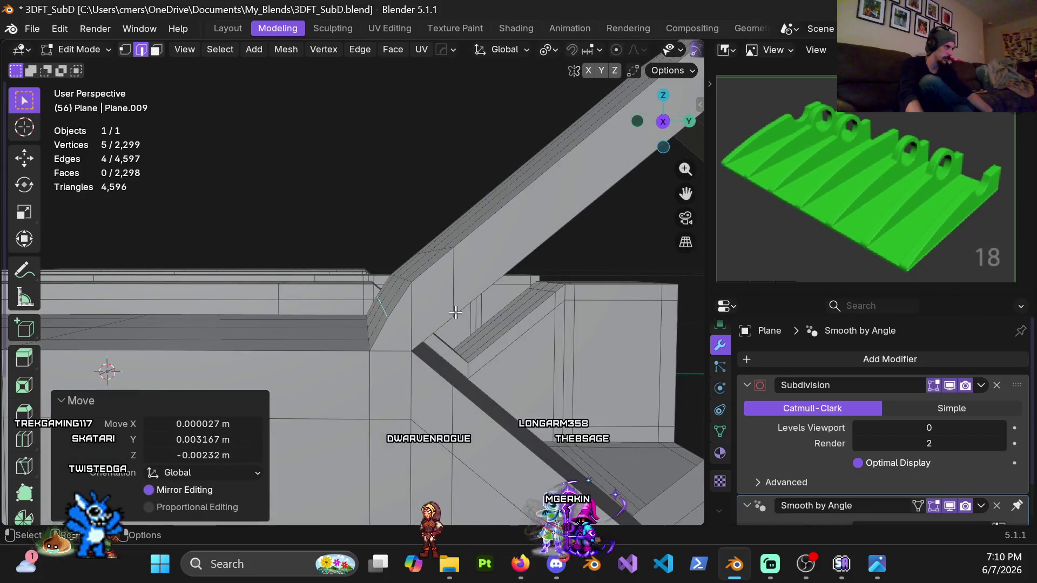
middle_drag(391, 326, 423, 315)
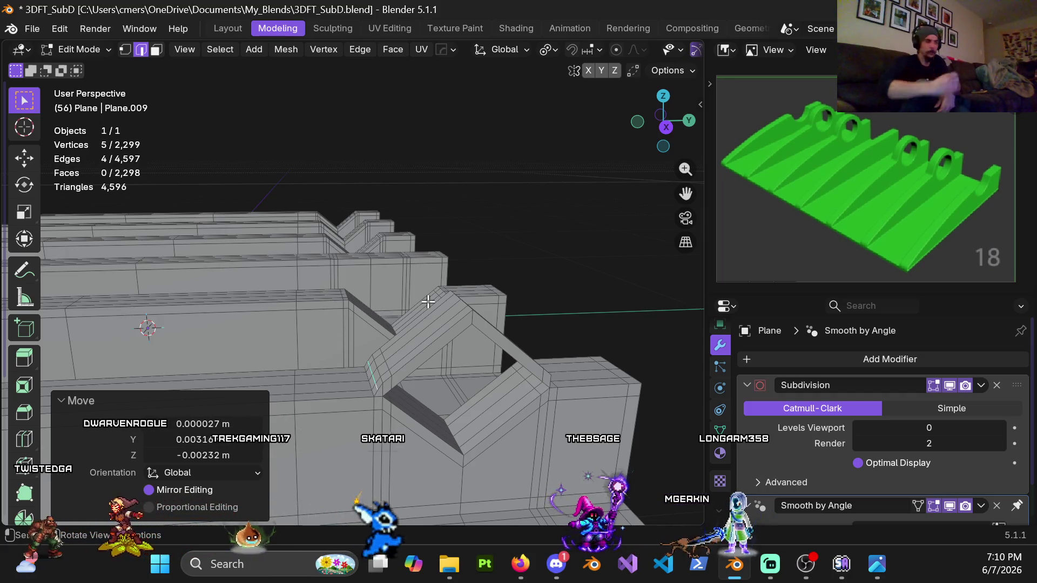
Set the Subdivision modifier's Levels Viewport to 2 so the arch shows rounded
click(918, 426)
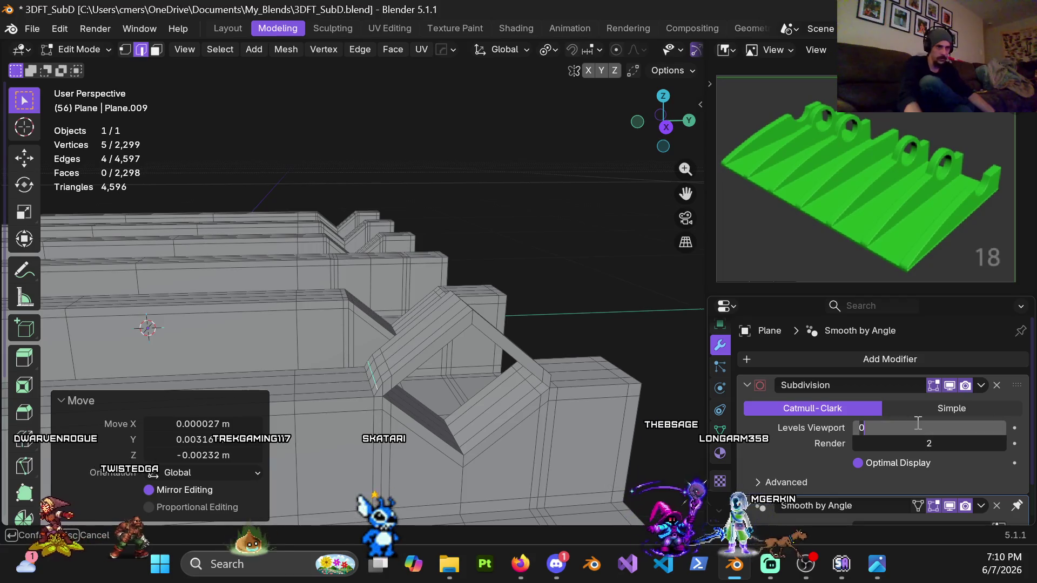
text(2)
key(Return)
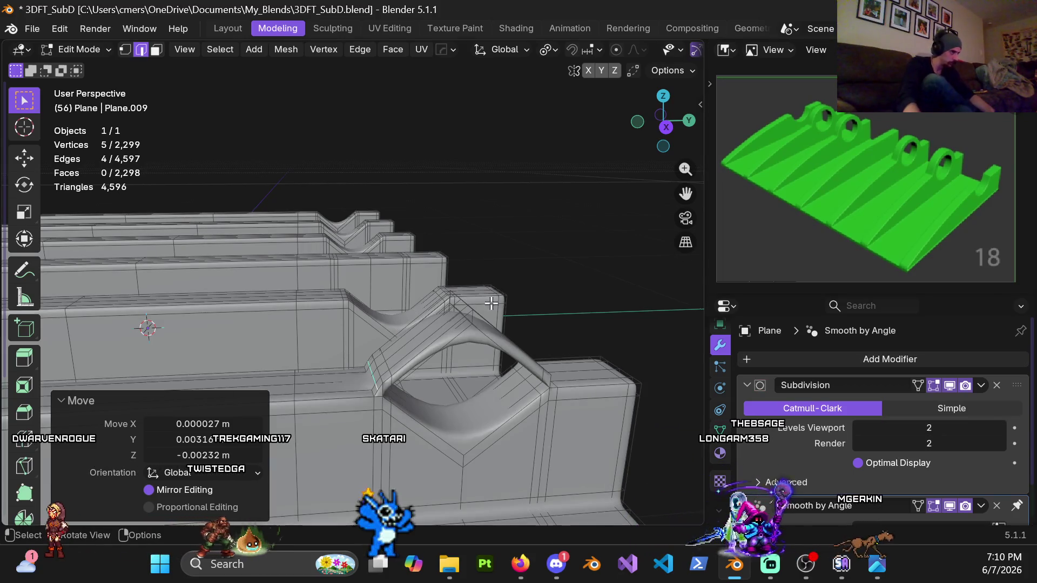
scroll(427, 297, down, 3)
scroll(427, 298, up, 4)
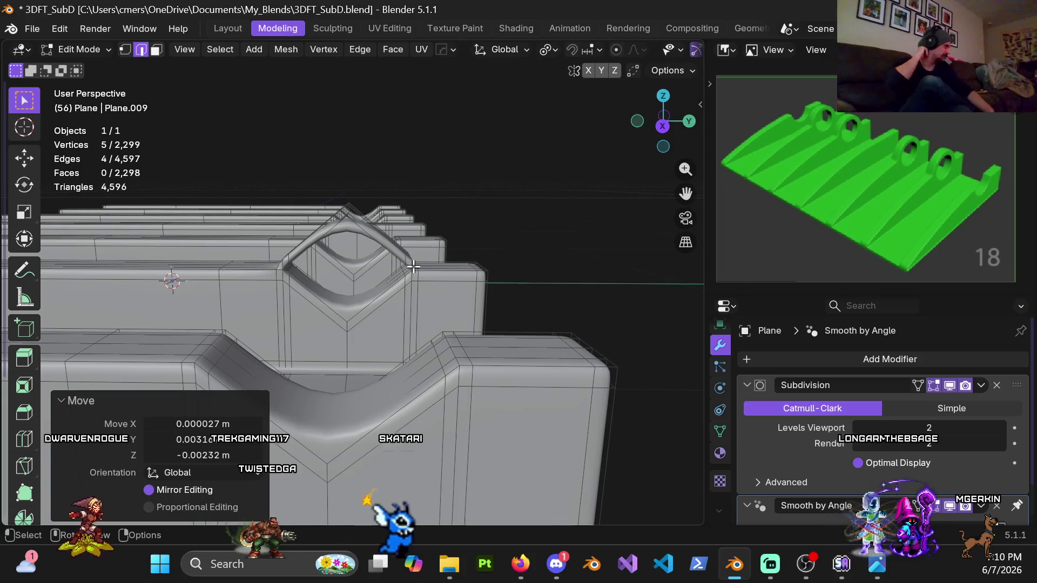
scroll(413, 266, up, 2)
scroll(414, 265, up, 2)
mouse_move(413, 266)
middle_down()
mouse_move(340, 244)
mouse_move(377, 227)
mouse_move(335, 204)
mouse_move(372, 213)
mouse_move(369, 226)
mouse_move(322, 202)
mouse_move(456, 224)
mouse_move(399, 313)
middle_up()
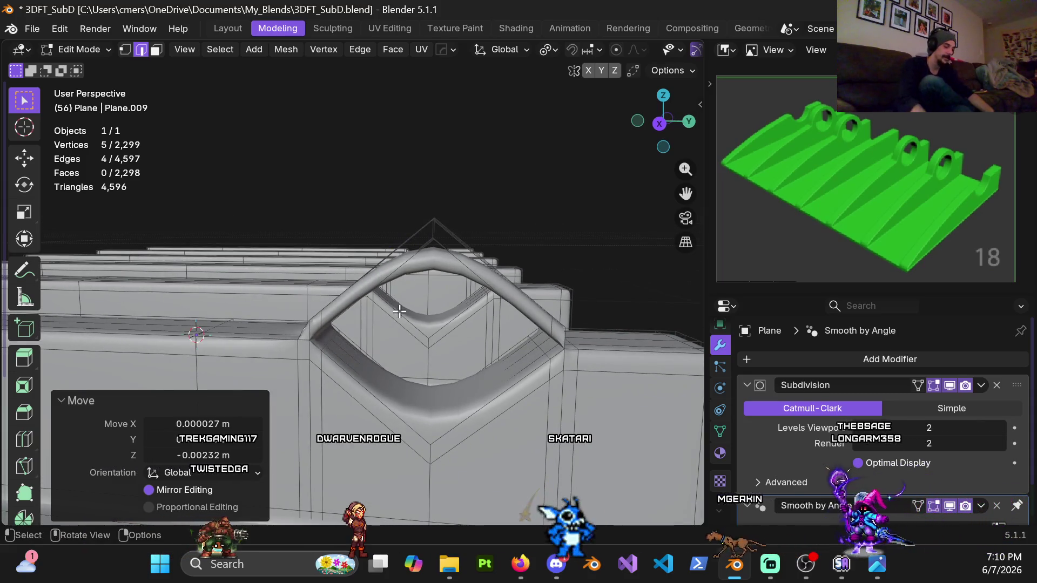
In Right view, box-select the arch's top vertices and raise them along Z
key(KP_3)
scroll(409, 318, up, 1)
scroll(411, 319, up, 3)
key(ctrl+Tab)
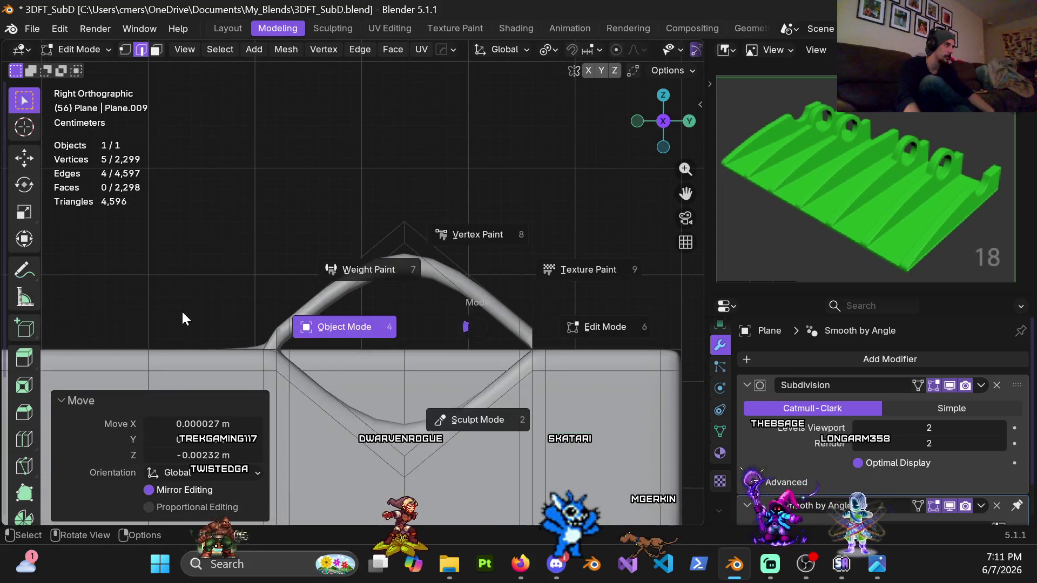
click(182, 319)
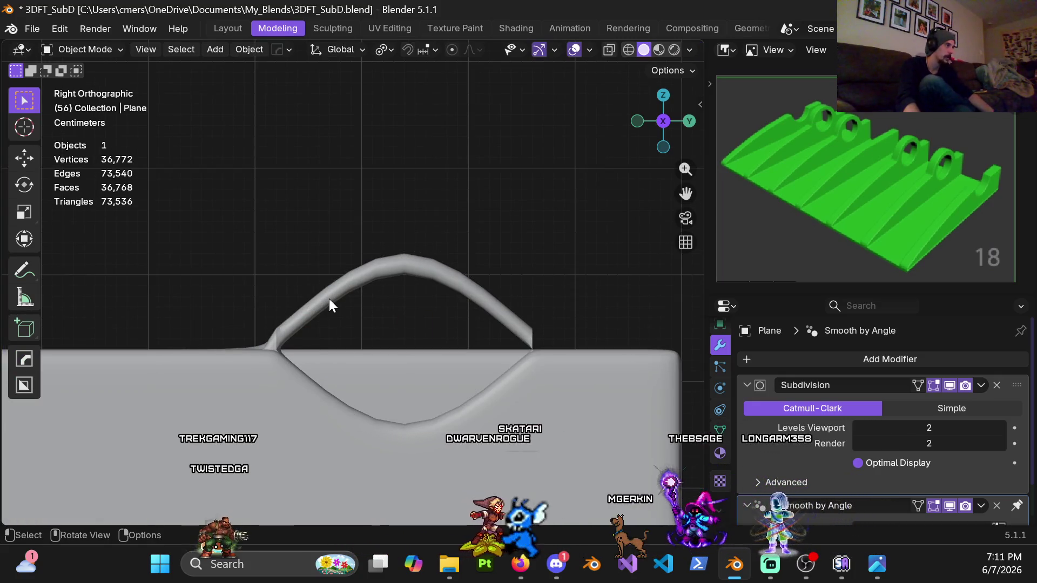
key(Tab)
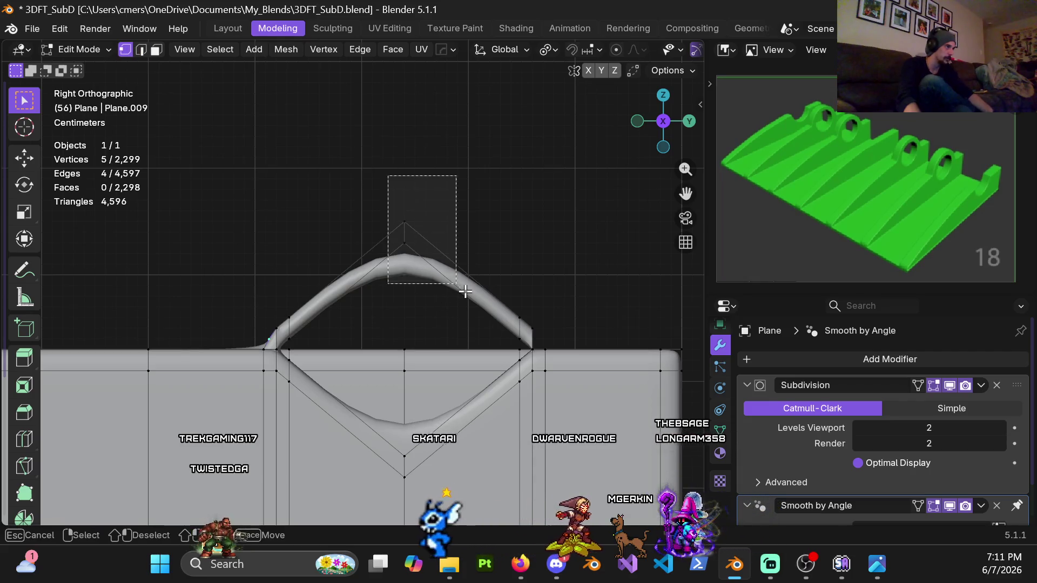
drag(382, 169, 457, 278)
key(g)
key(z)
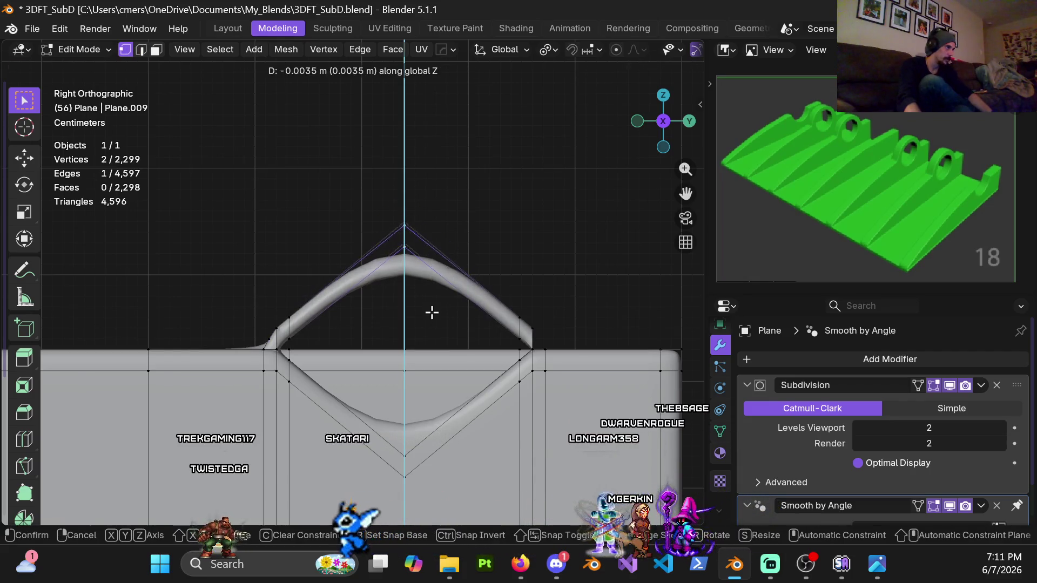
right_click(429, 308)
key(shift+z)
key(z)
click(543, 318)
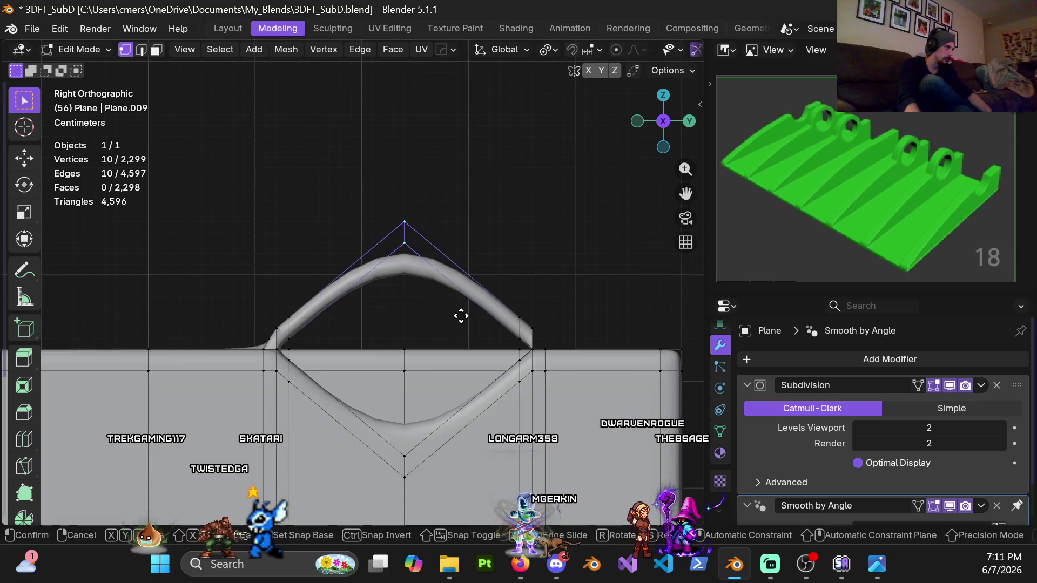
key(g)
key(z)
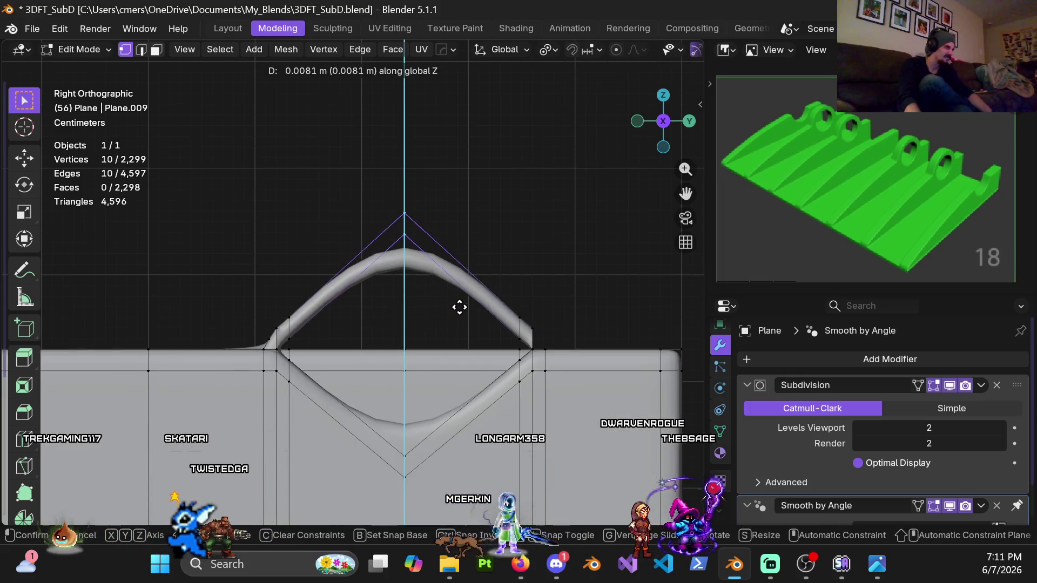
click(463, 290)
Lift the arch's edge loop about 12.7 mm along Z and add the peak loop to the selection
mouse_move(355, 309)
middle_down()
mouse_move(374, 265)
mouse_move(369, 253)
mouse_move(347, 265)
middle_up()
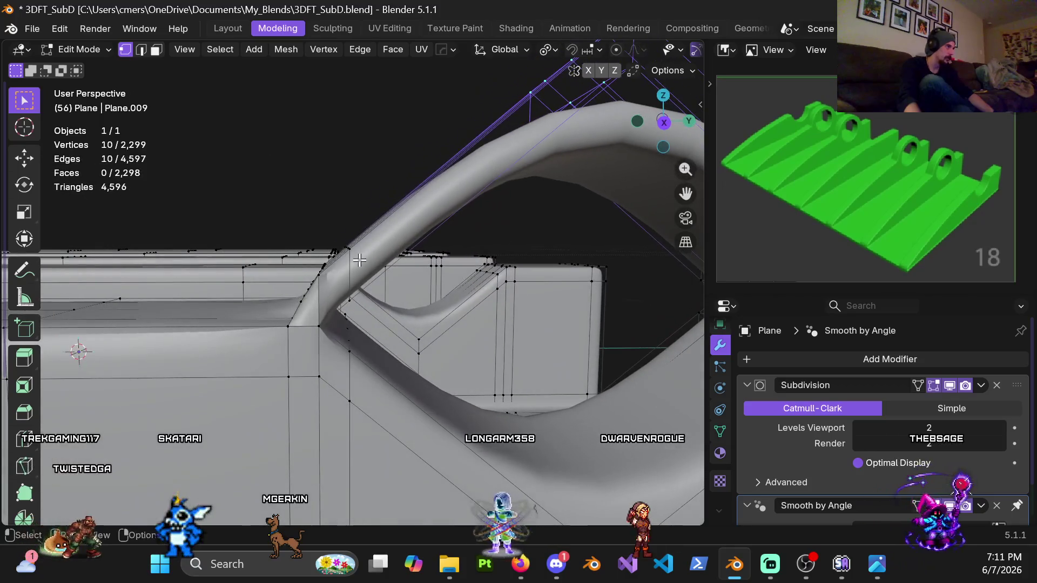
alt+click(348, 264)
key(g)
key(z)
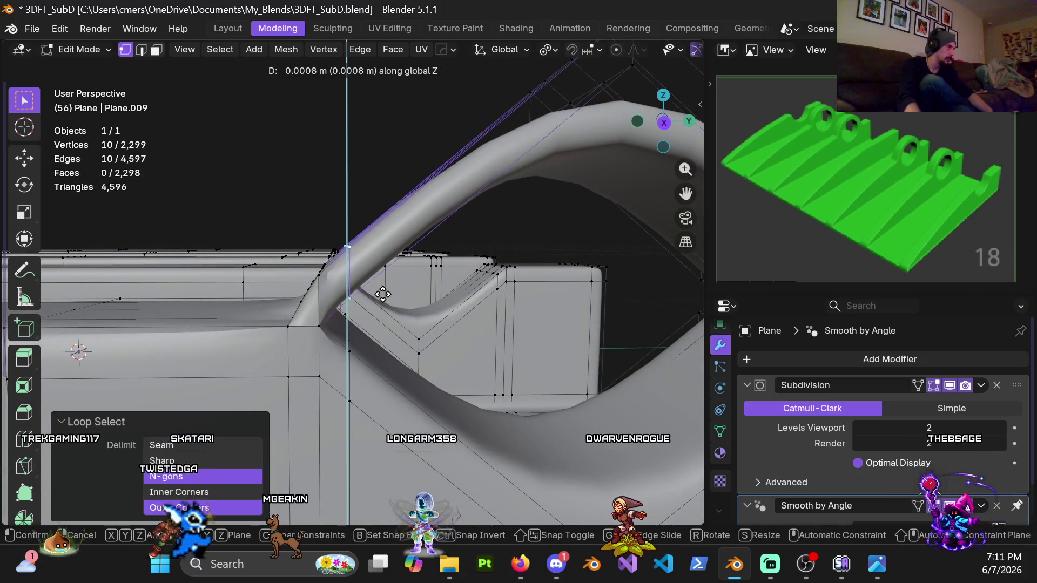
click(467, 236)
mouse_move(467, 236)
middle_down()
mouse_move(447, 297)
mouse_move(392, 234)
mouse_move(417, 248)
middle_up()
alt+shift+click(412, 258)
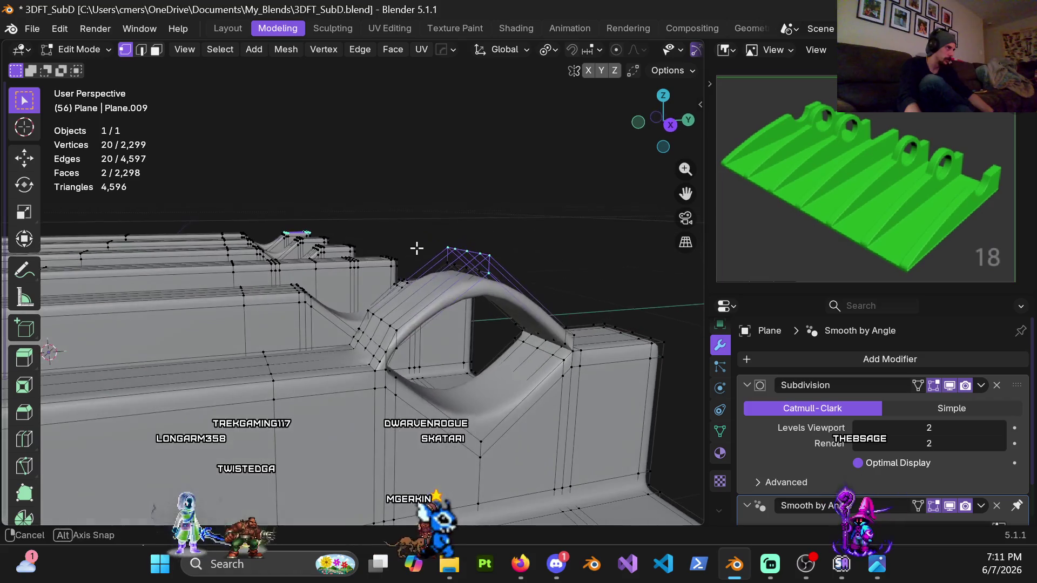
Raise the arch's peak vertices a further 17.5 mm along Z with mirror editing
click(560, 221)
middle_drag(561, 221, 488, 241)
click(291, 247)
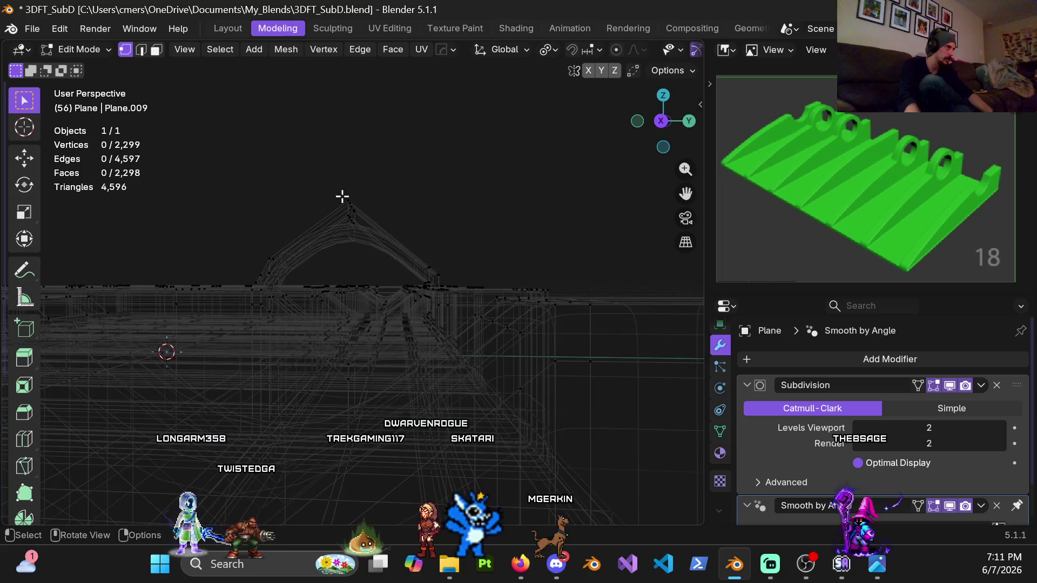
key(shift+z)
middle_drag(404, 246, 365, 245)
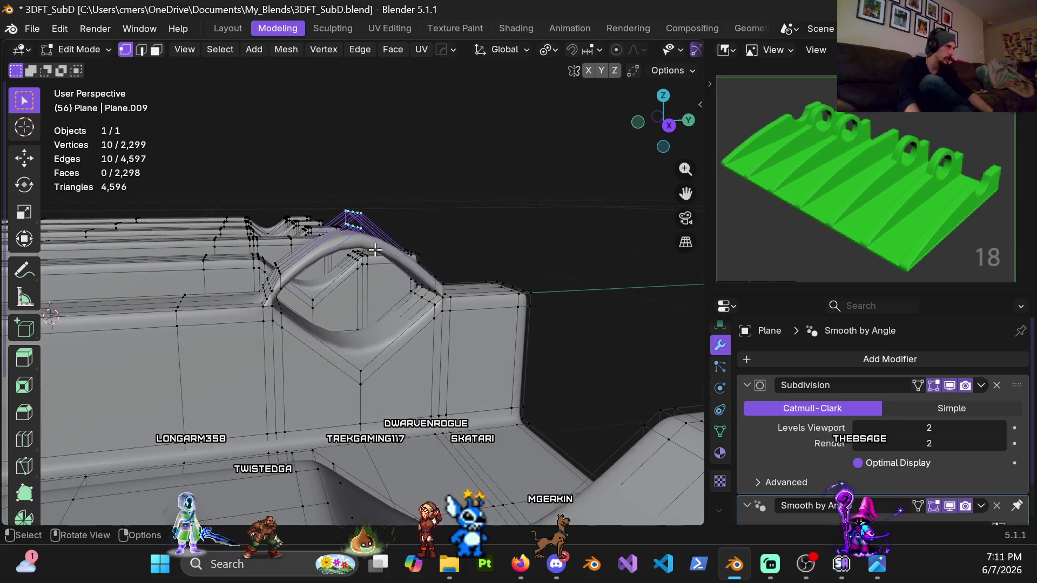
key(g)
key(z)
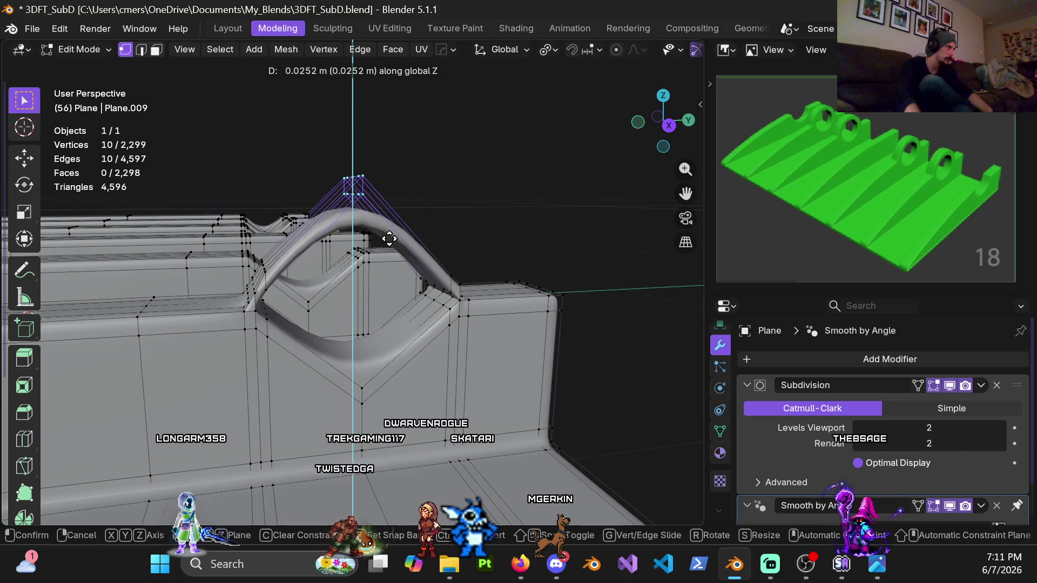
click(391, 245)
middle_drag(392, 245, 371, 251)
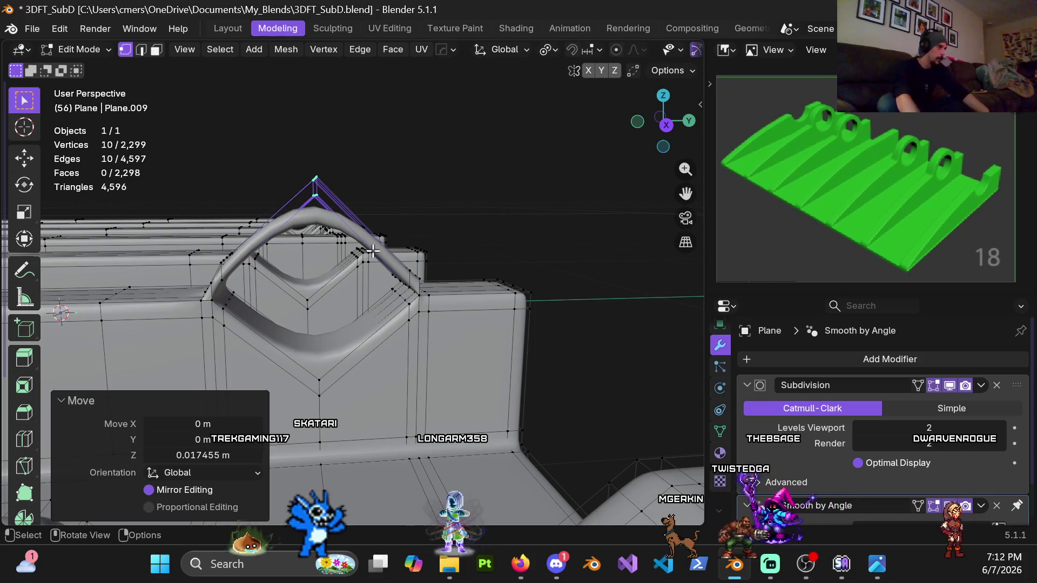
mouse_move(371, 251)
middle_down()
mouse_move(437, 319)
mouse_move(435, 274)
middle_up()
Undo the recent arch edits and set the viewport subdivision level to 0
key(ctrl+z)
key(ctrl+z)
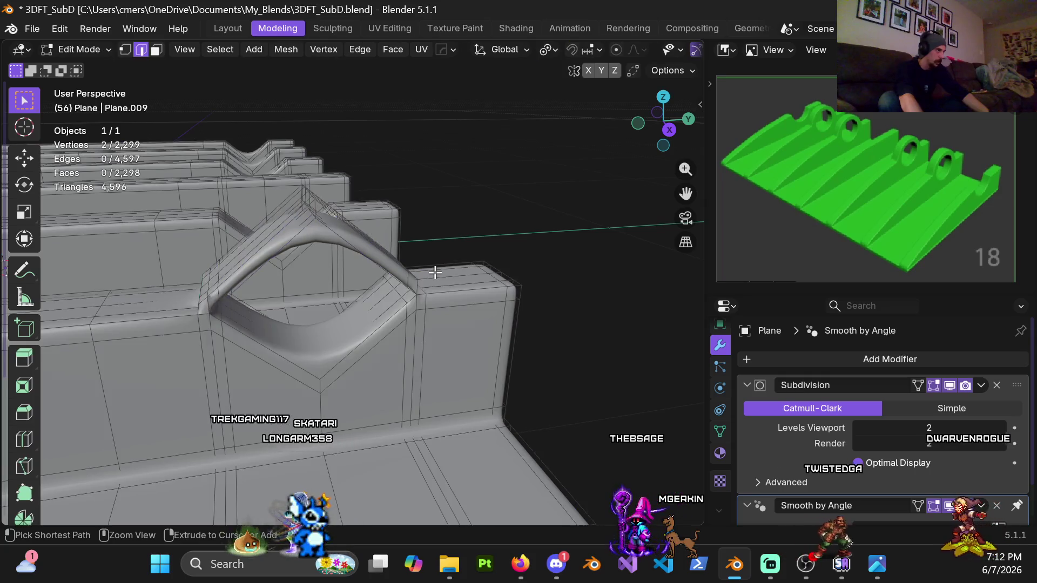
key(ctrl+z)
key(ctrl+z)
key(ctrl+z)
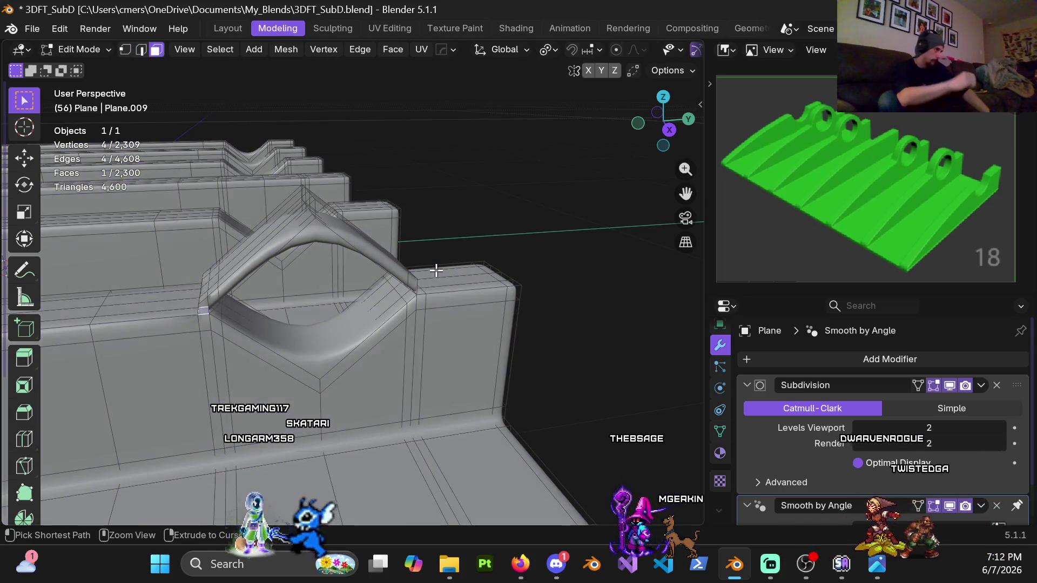
key(ctrl+z)
key(ctrl+z)
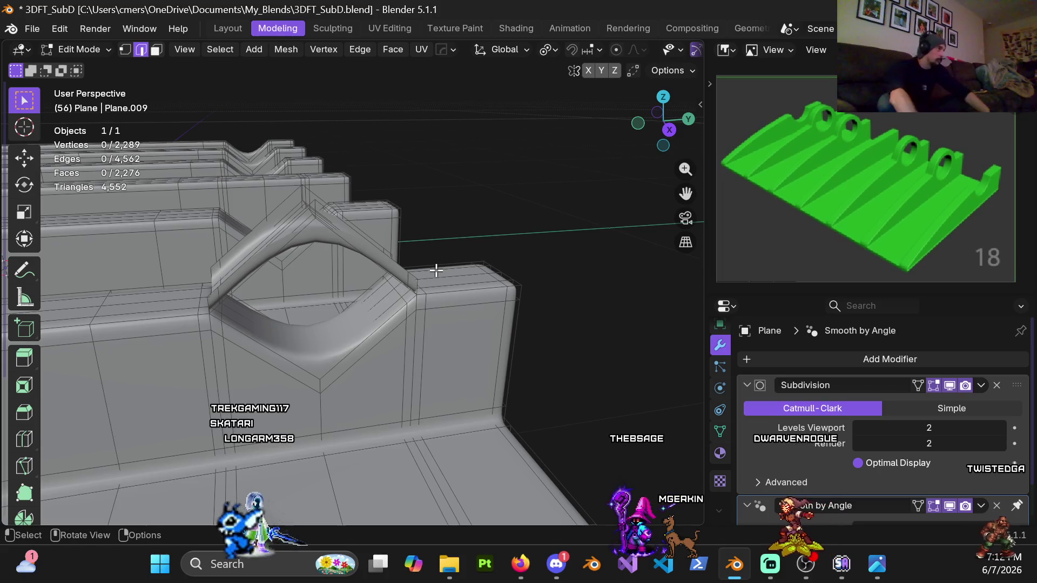
middle_drag(505, 221, 465, 263)
text(0)
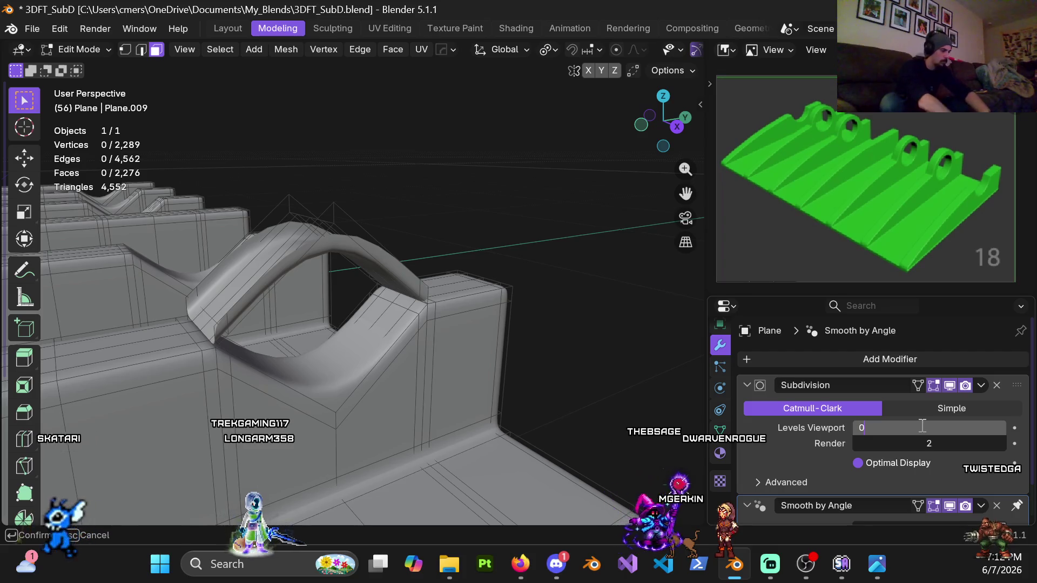
key(Return)
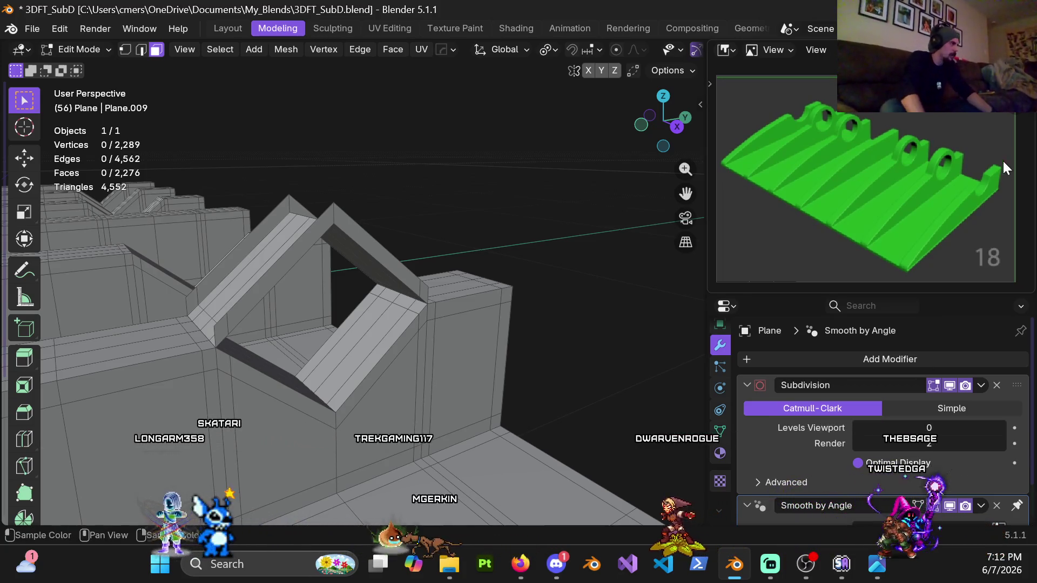
Select all linked arch faces over the V-notch and delete them as faces
middle_drag(248, 278, 273, 279)
click(275, 275)
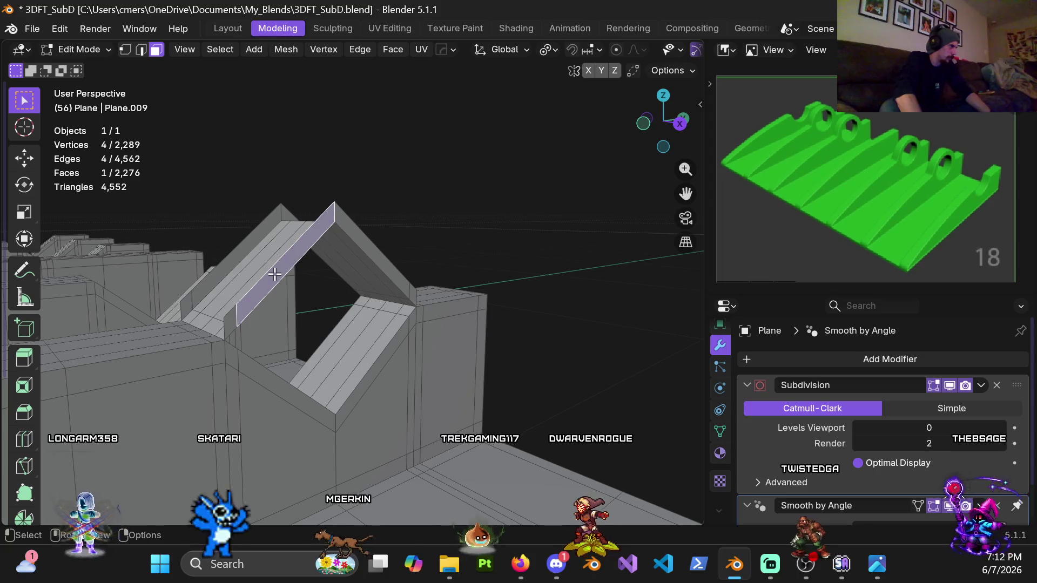
key(ctrl+l)
key(x)
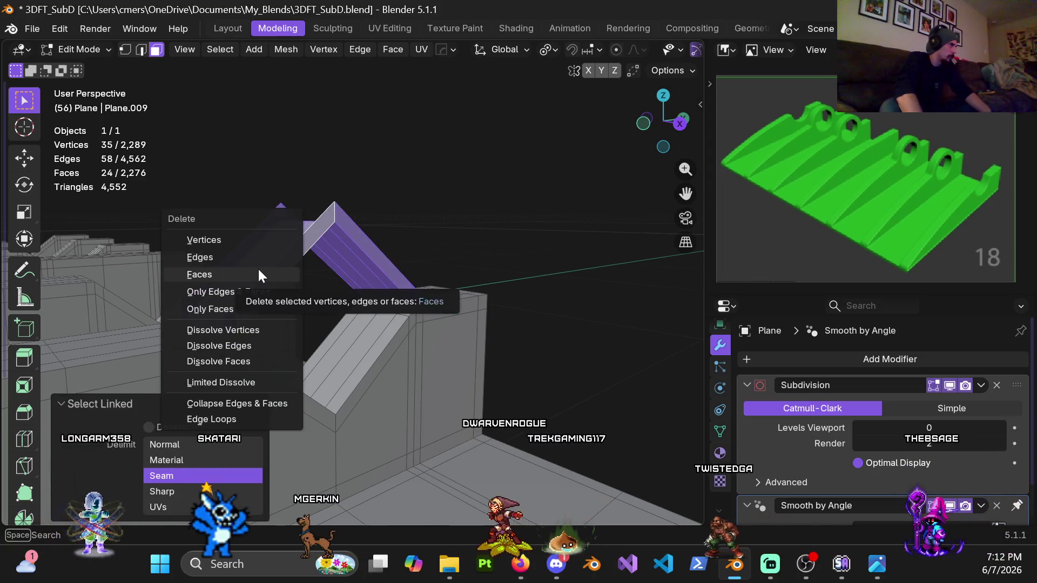
click(258, 276)
scroll(348, 283, down, 3)
middle_drag(348, 283, 478, 274)
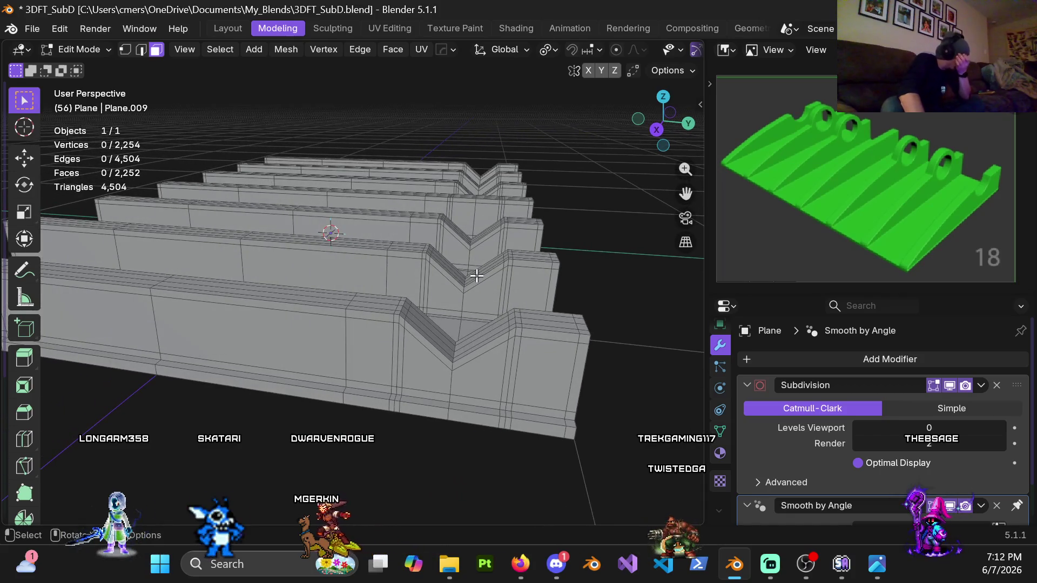
scroll(444, 263, down, 2)
Return to Object Mode and add a circle mesh to the scene
key(ctrl+Tab)
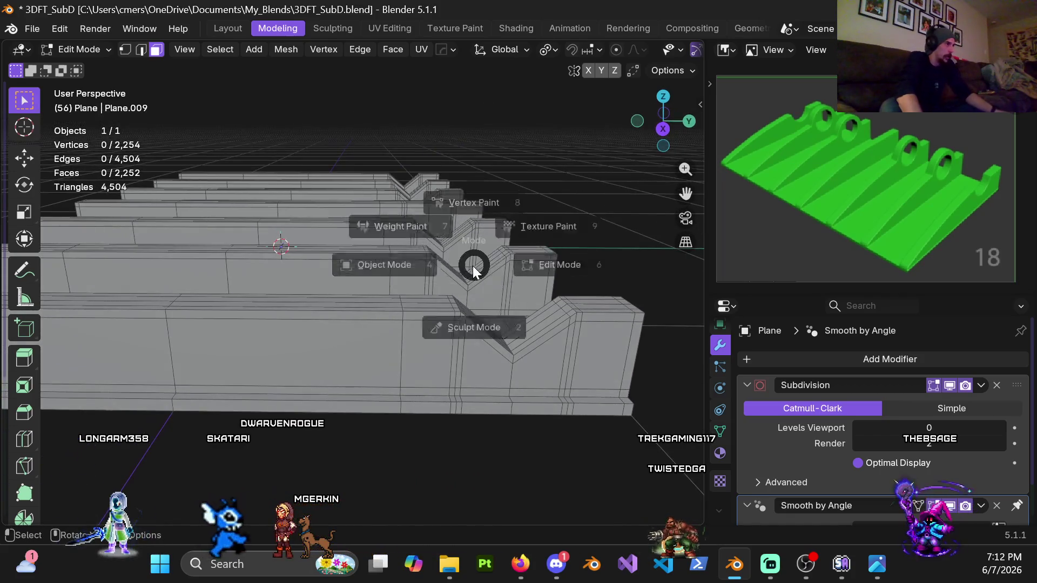
click(401, 264)
scroll(405, 251, down, 2)
key(shift+a)
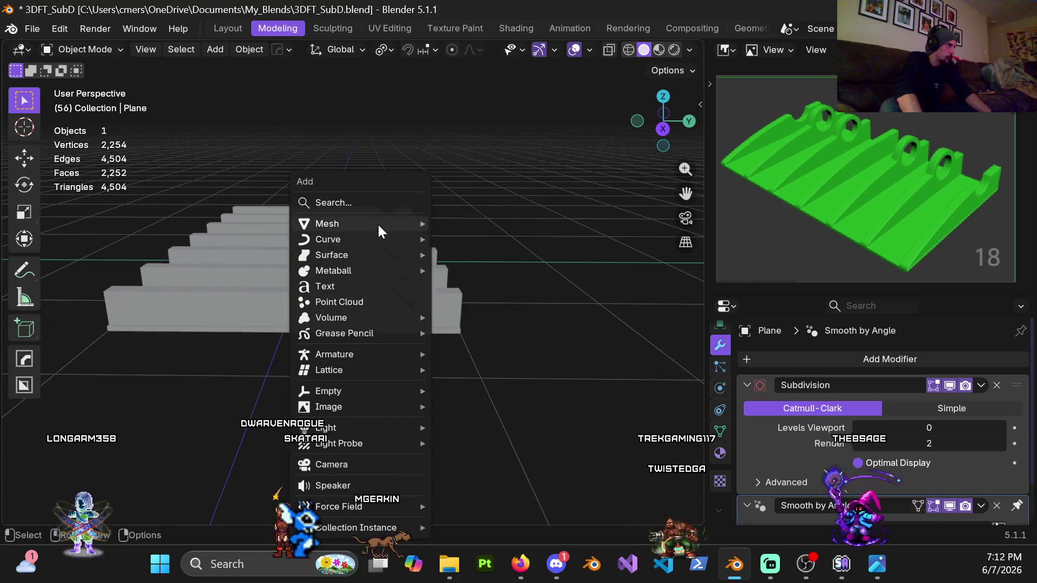
click(461, 254)
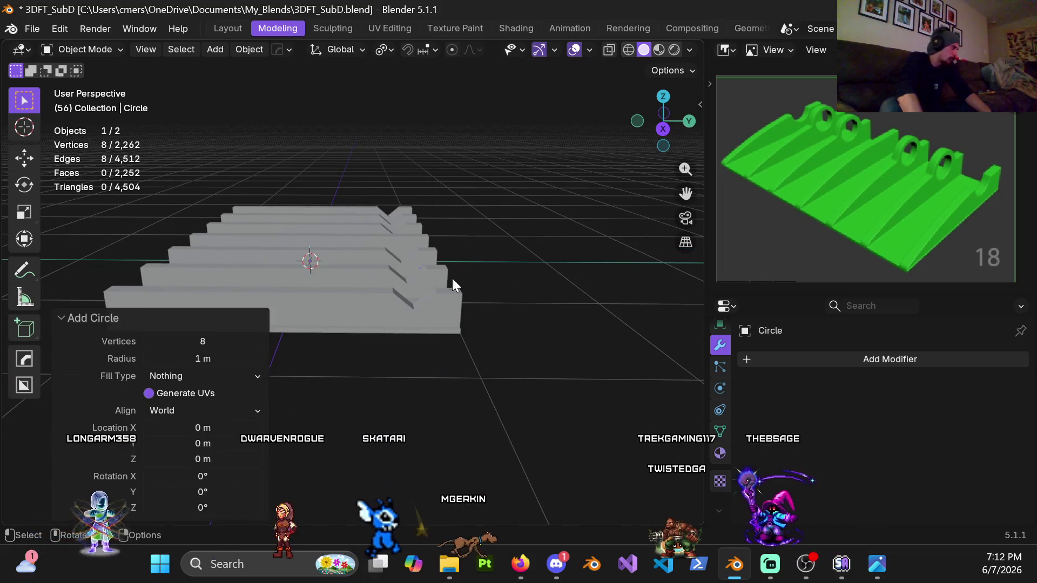
Rotate the new circle 90° around X and 90° around Z so it stands upright
click(204, 479)
text(0d)
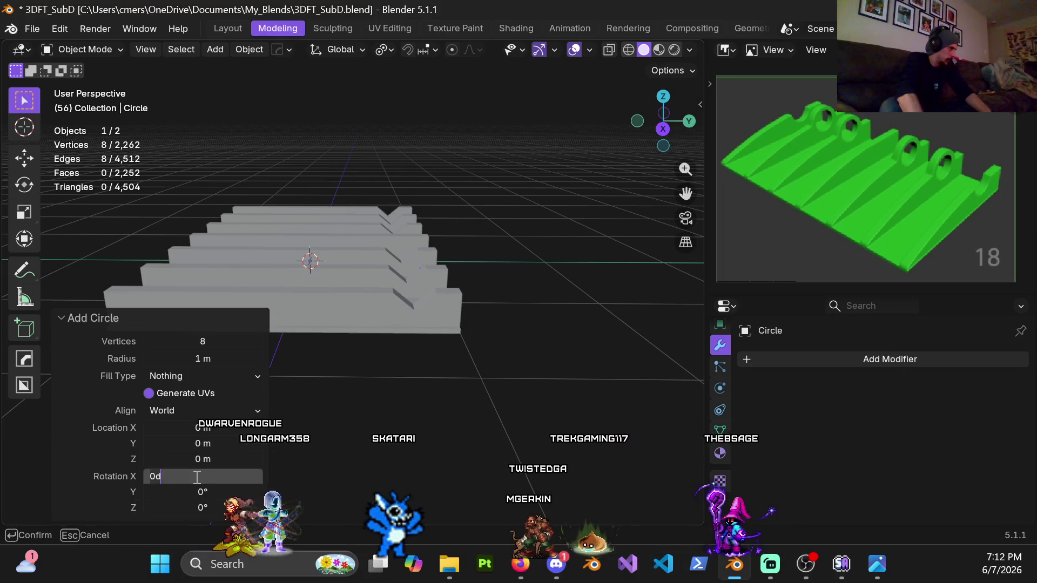
text(90)
key(Return)
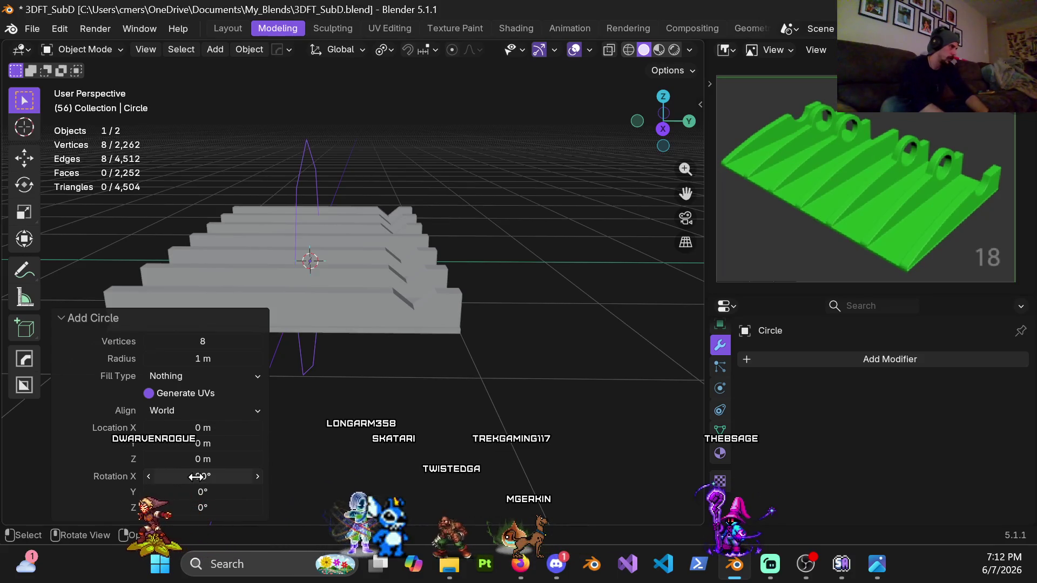
click(220, 507)
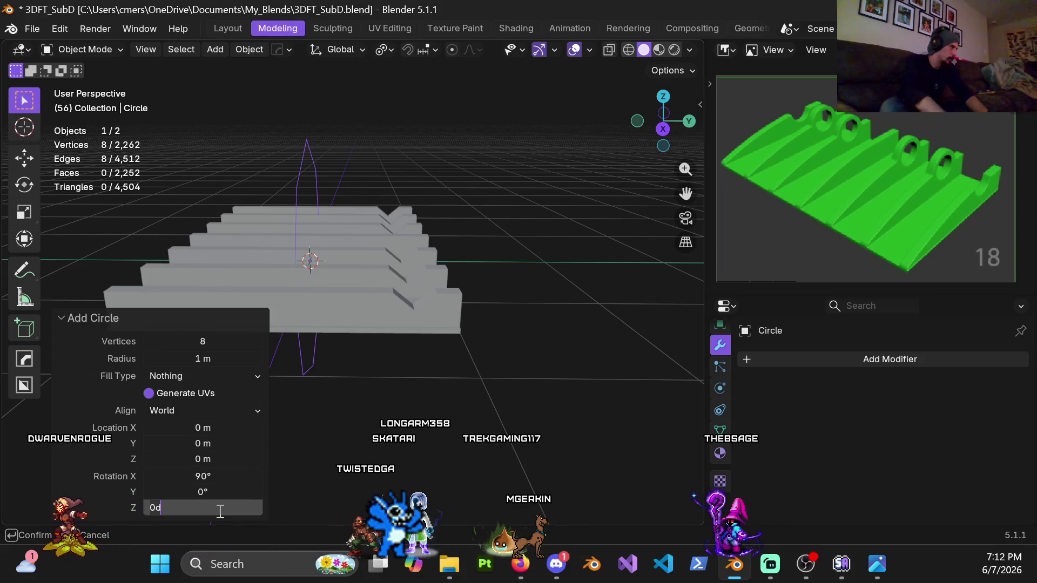
text(90)
key(Return)
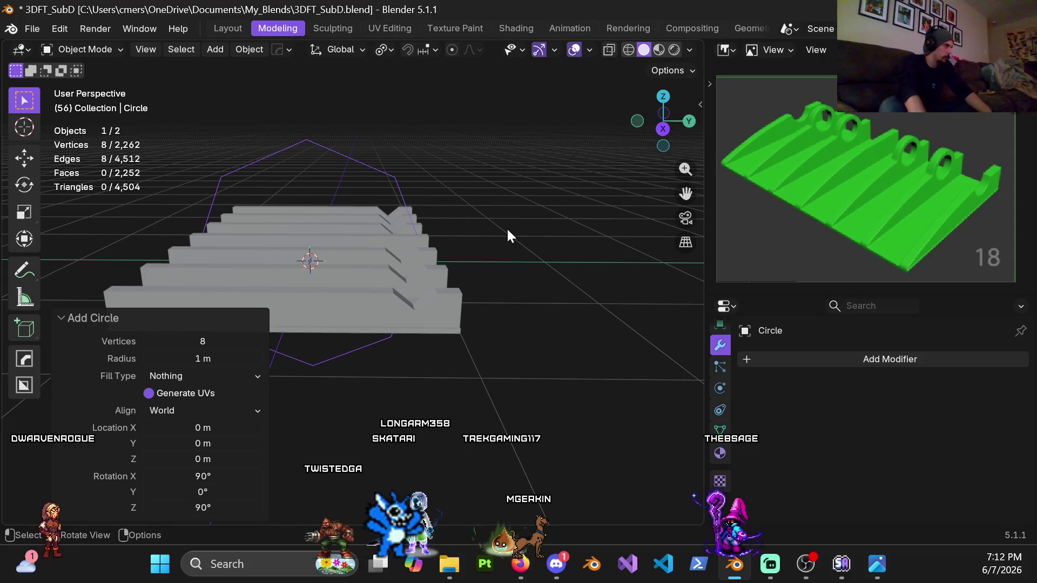
click(515, 213)
click(339, 162)
shift+middle_drag(455, 230, 436, 295)
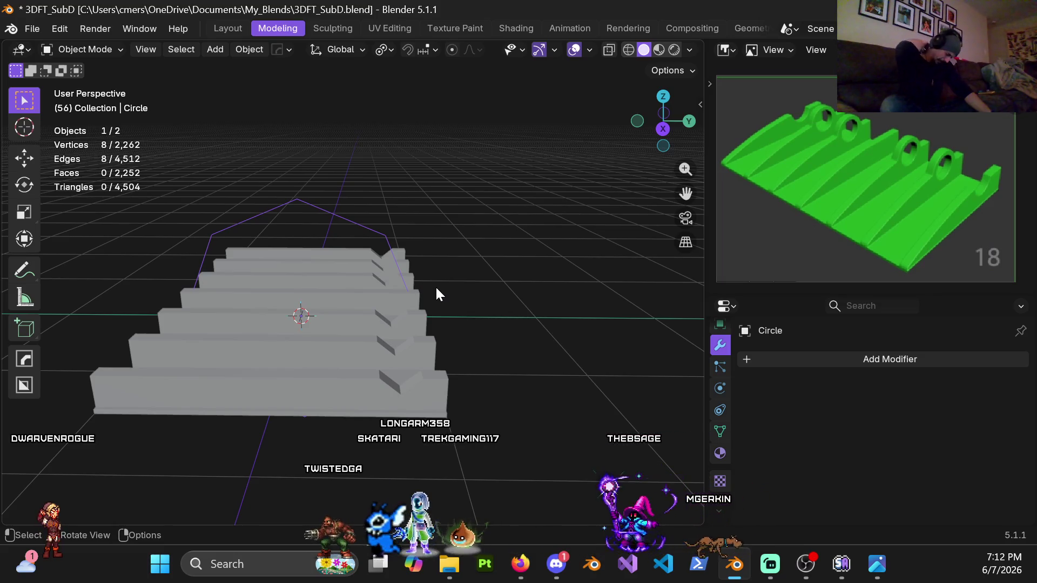
In wireframe, scale the circle to 0.1 and move it onto the plate's V-notch
mouse_move(435, 286)
middle_down()
mouse_move(366, 305)
mouse_move(364, 280)
middle_up()
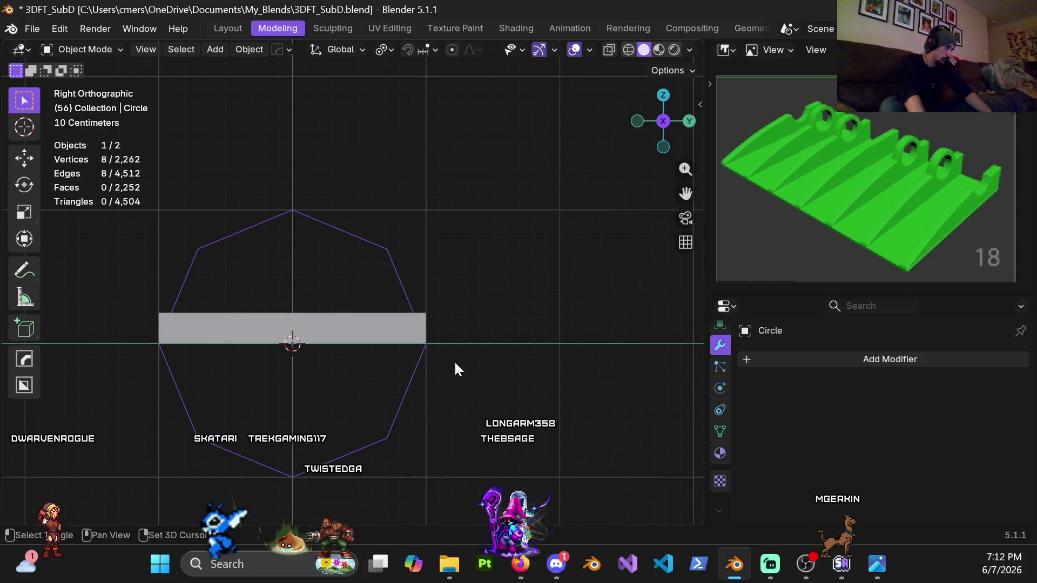
shift+middle_drag(455, 370, 452, 317)
key(z)
click(418, 323)
key(s)
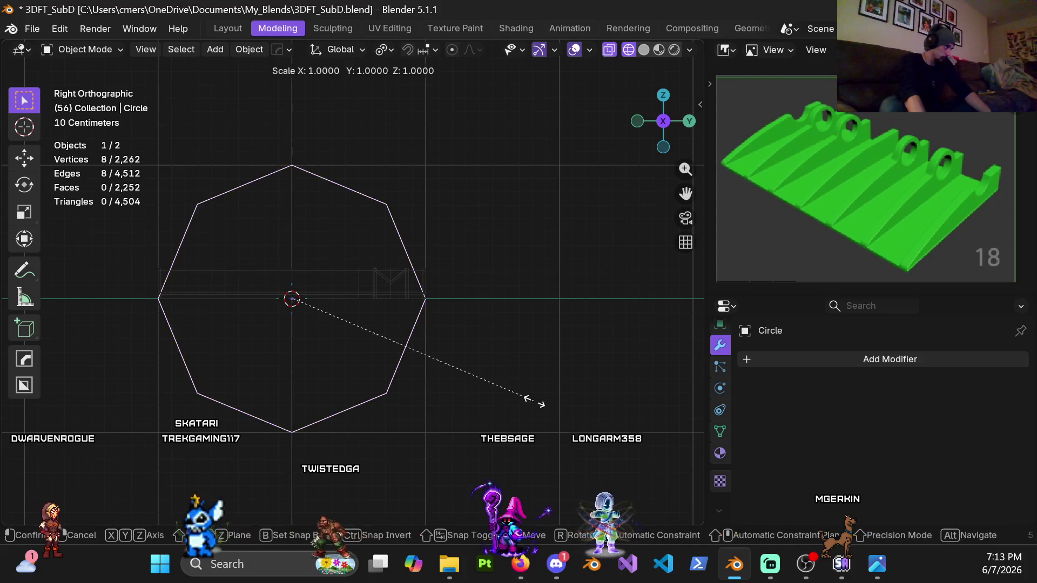
click(322, 323)
key(g)
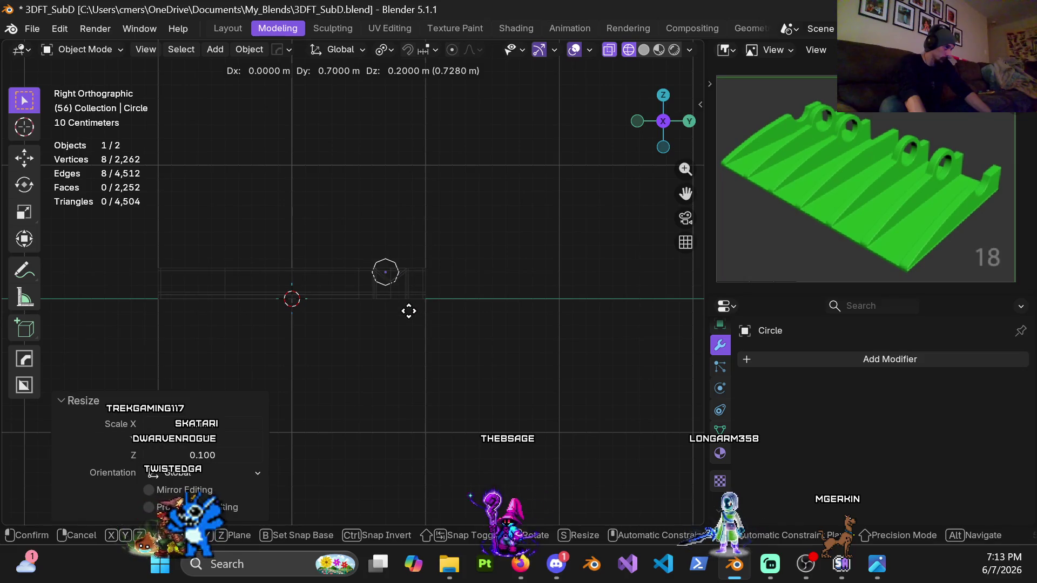
click(409, 310)
scroll(390, 308, up, 4)
scroll(350, 312, up, 5)
key(g)
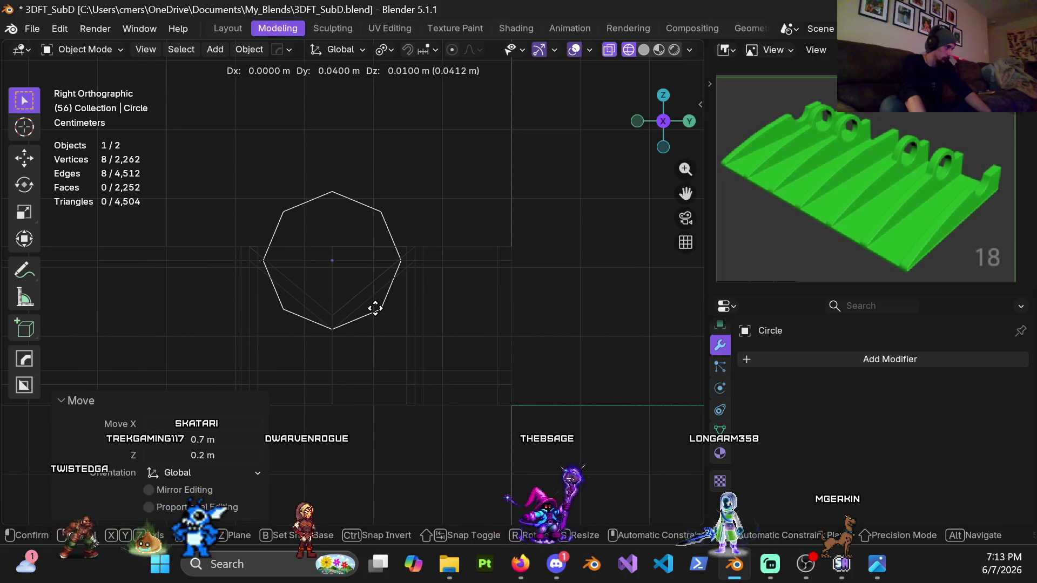
click(373, 307)
key(z)
mouse_move(409, 325)
middle_down()
mouse_move(389, 333)
mouse_move(361, 275)
mouse_move(369, 315)
mouse_move(466, 300)
mouse_move(325, 296)
mouse_move(384, 273)
mouse_move(347, 263)
mouse_move(260, 268)
middle_up()
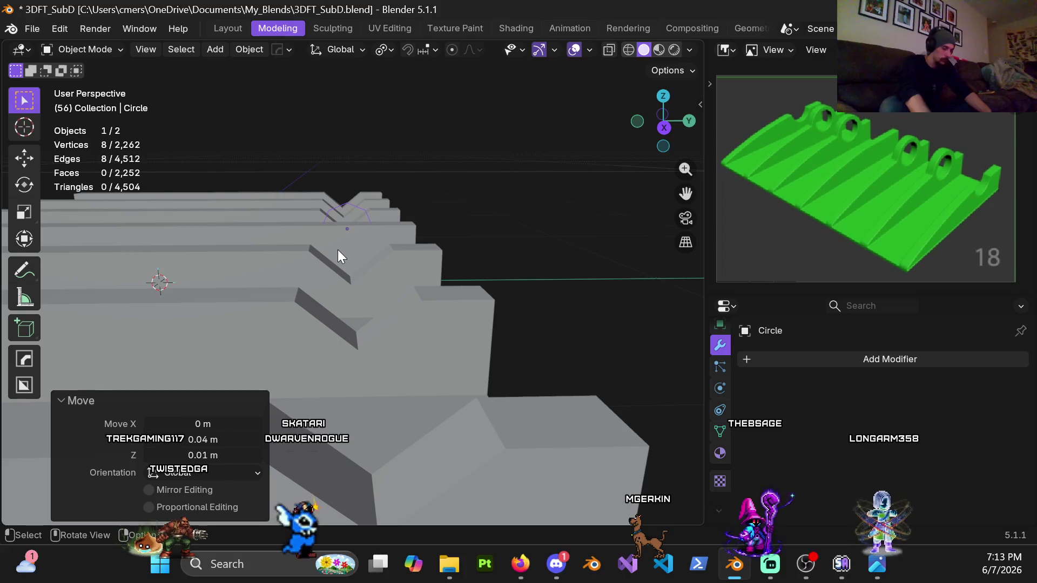
From the side view, scale the circle by 1.2 and raise it slightly along Z, then enter Edit Mode
key(KP_3)
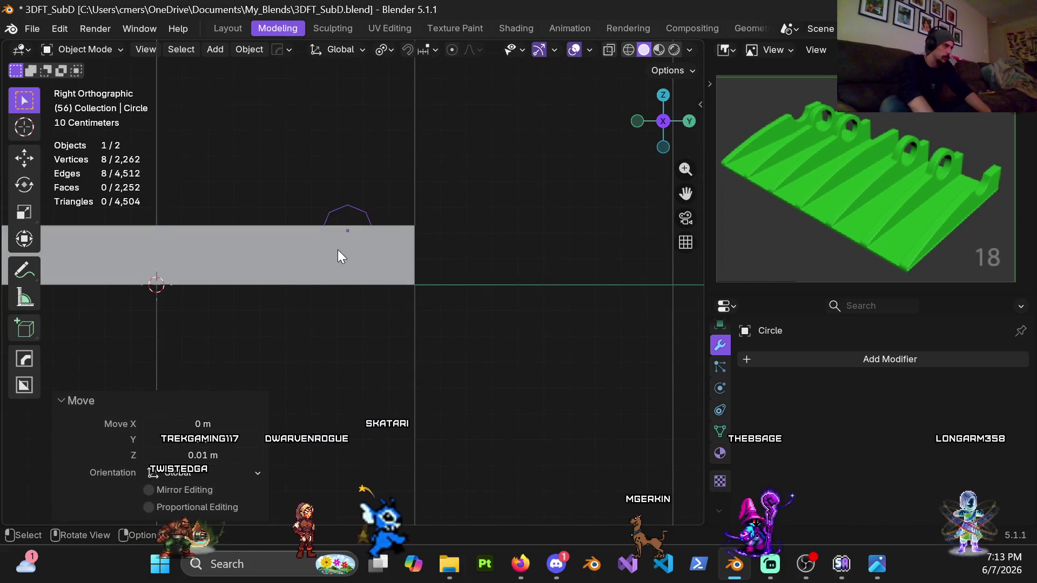
key(shift+z)
key(s)
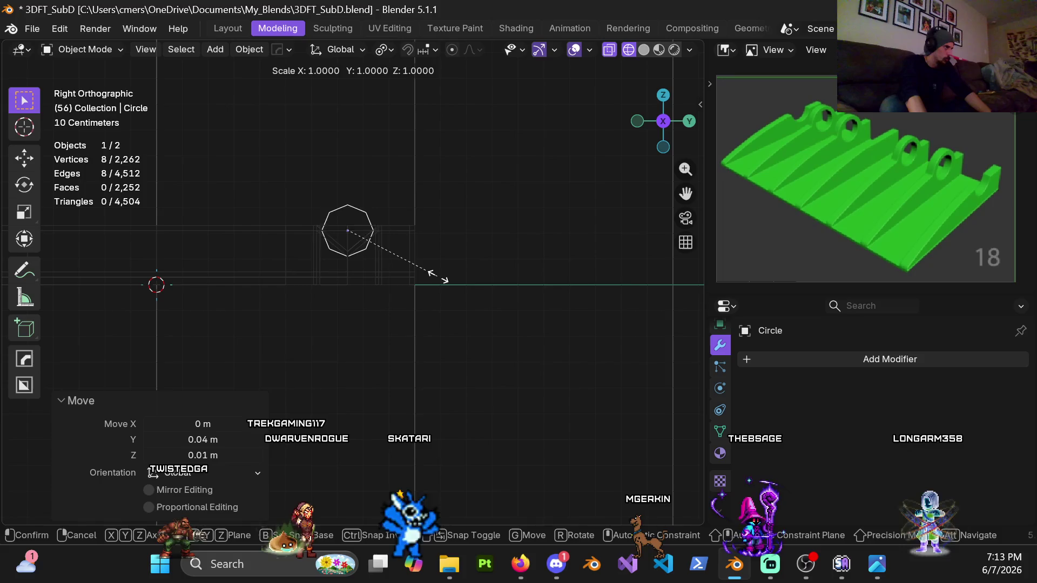
click(454, 277)
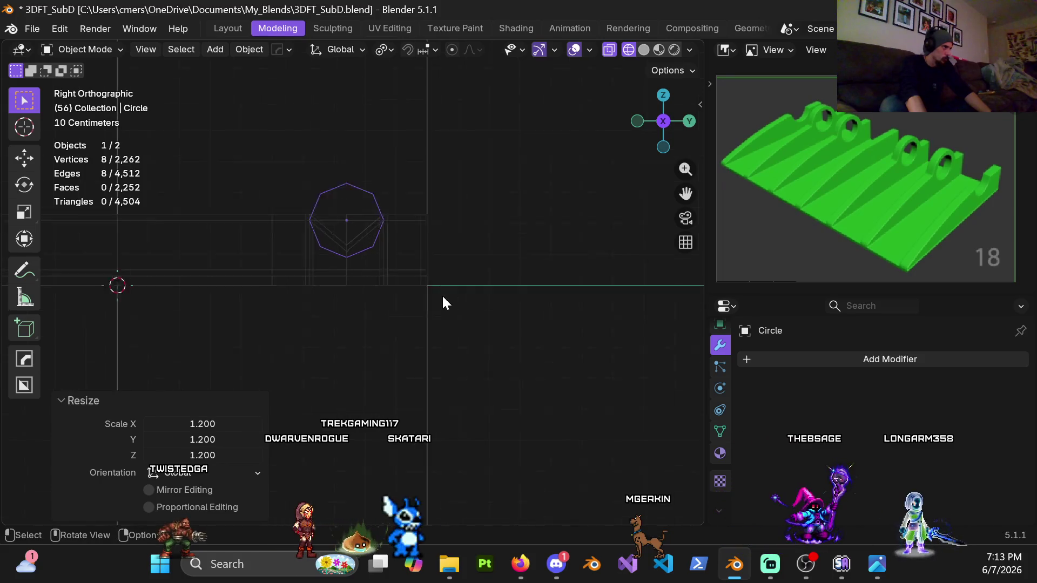
scroll(445, 276, up, 5)
key(g)
key(z)
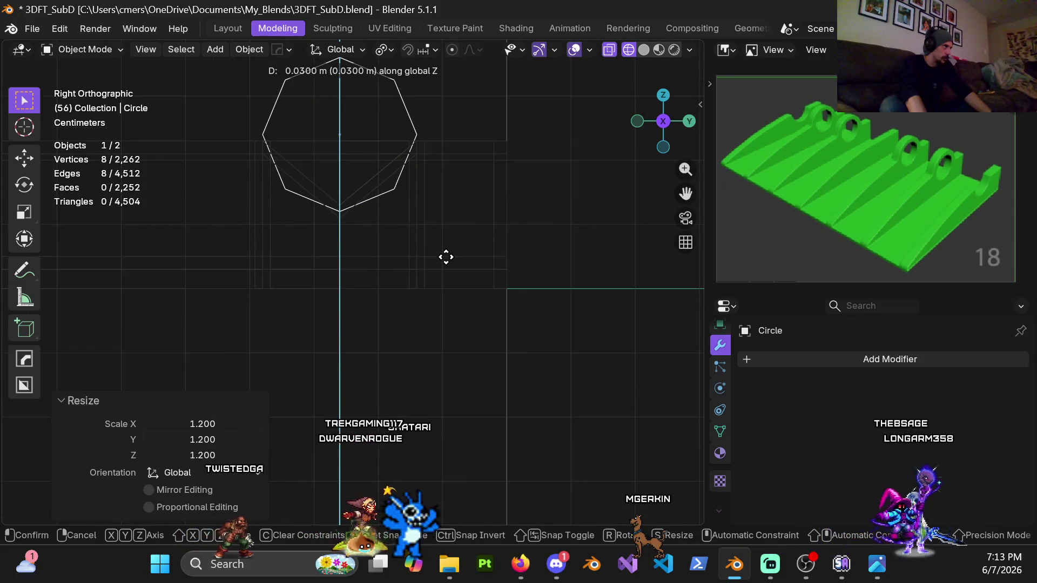
click(445, 257)
key(Tab)
scroll(393, 227, down, 4)
Back in Object Mode, switch the viewport to material preview shading
middle_drag(393, 227, 364, 238)
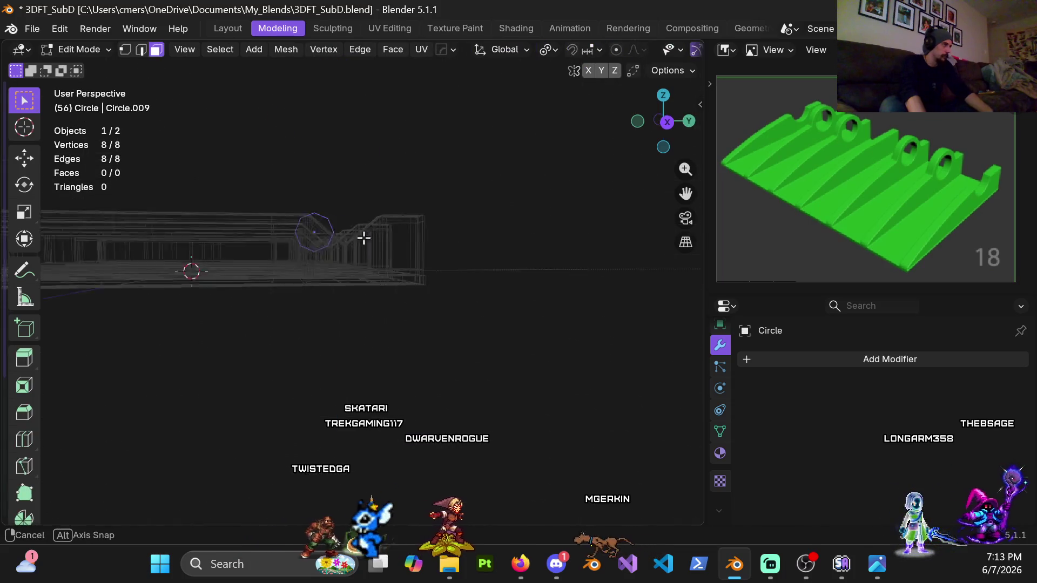
key(ctrl+Tab)
click(235, 248)
middle_drag(301, 275, 273, 231)
key(z)
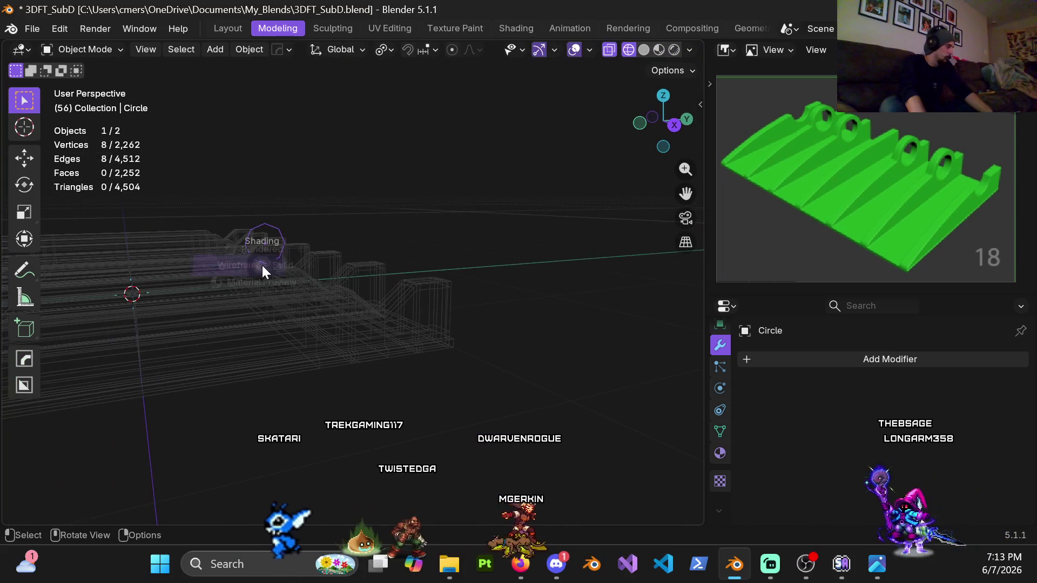
click(352, 269)
mouse_move(353, 271)
shift+middle_down()
mouse_move(387, 324)
mouse_move(340, 329)
shift+middle_up()
key(z)
click(340, 333)
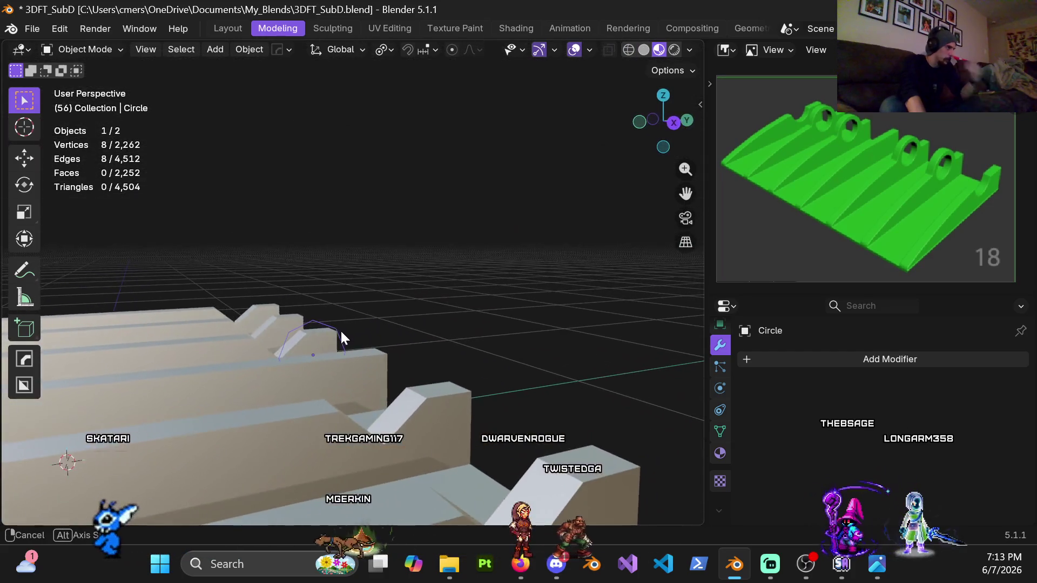
mouse_move(341, 331)
middle_down()
mouse_move(434, 365)
mouse_move(433, 394)
mouse_move(359, 370)
mouse_move(391, 322)
mouse_move(314, 316)
middle_up()
Apply the circle's scale and begin rescaling its vertices from the right side view
key(Tab)
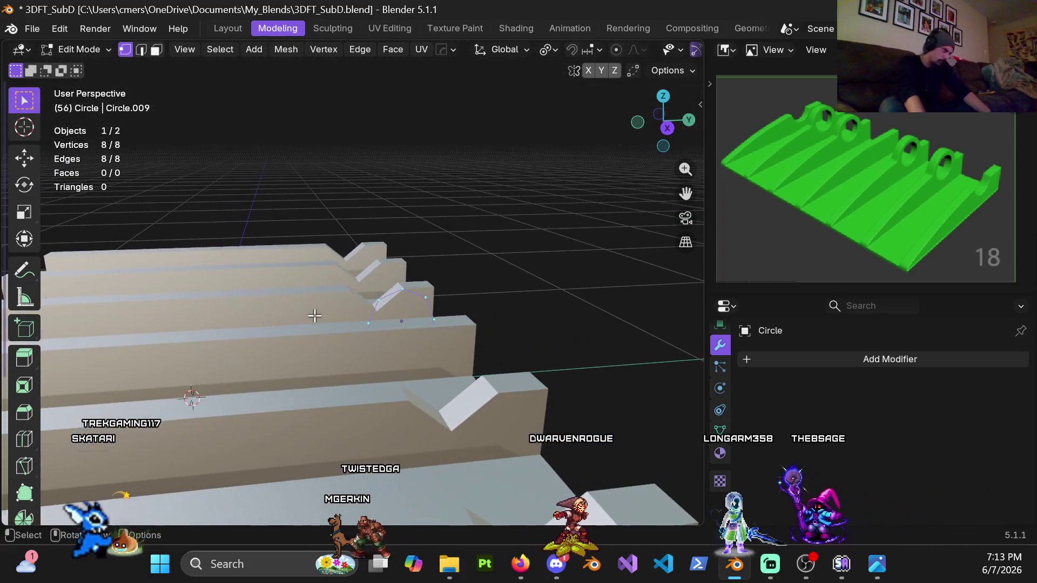
key(Tab)
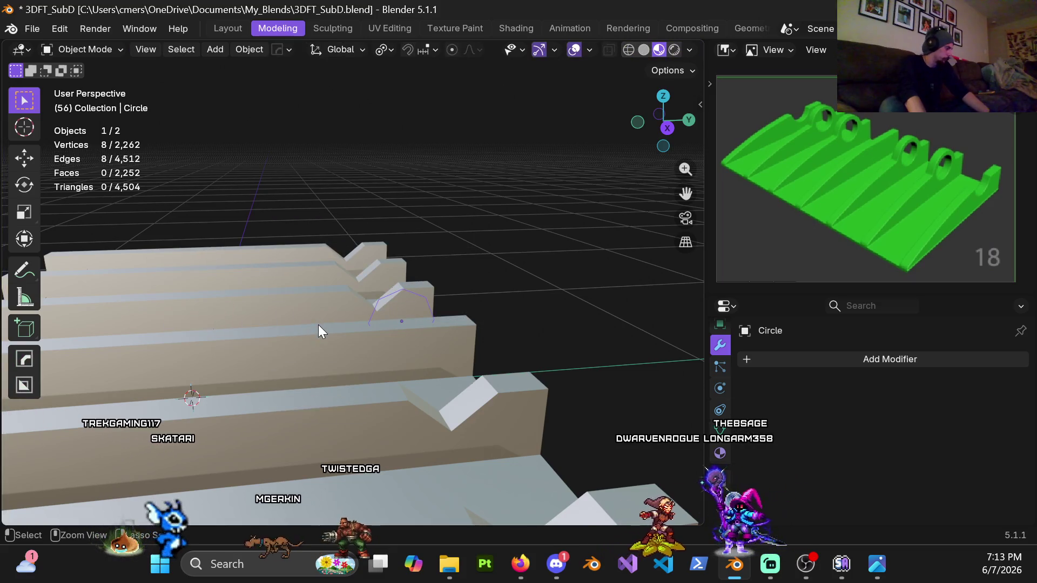
key(ctrl+a)
click(308, 322)
key(Tab)
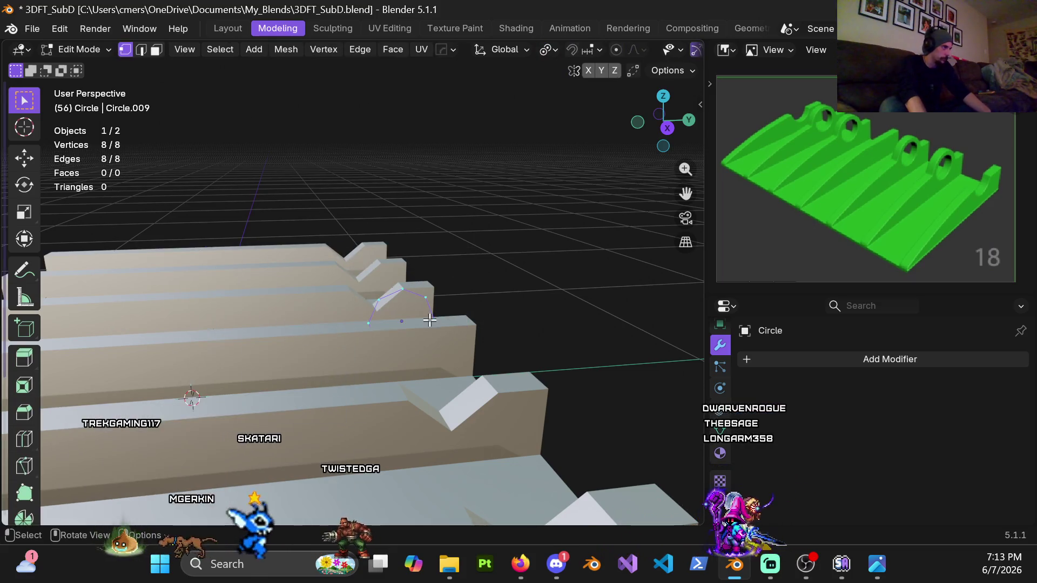
middle_drag(294, 319, 389, 285)
key(KP_3)
scroll(377, 268, up, 5)
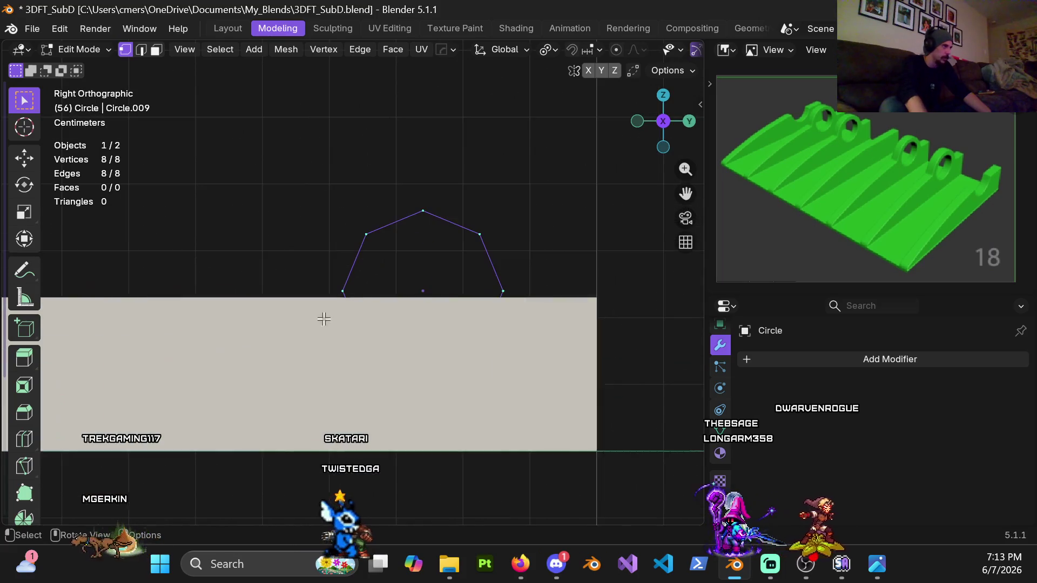
key(s)
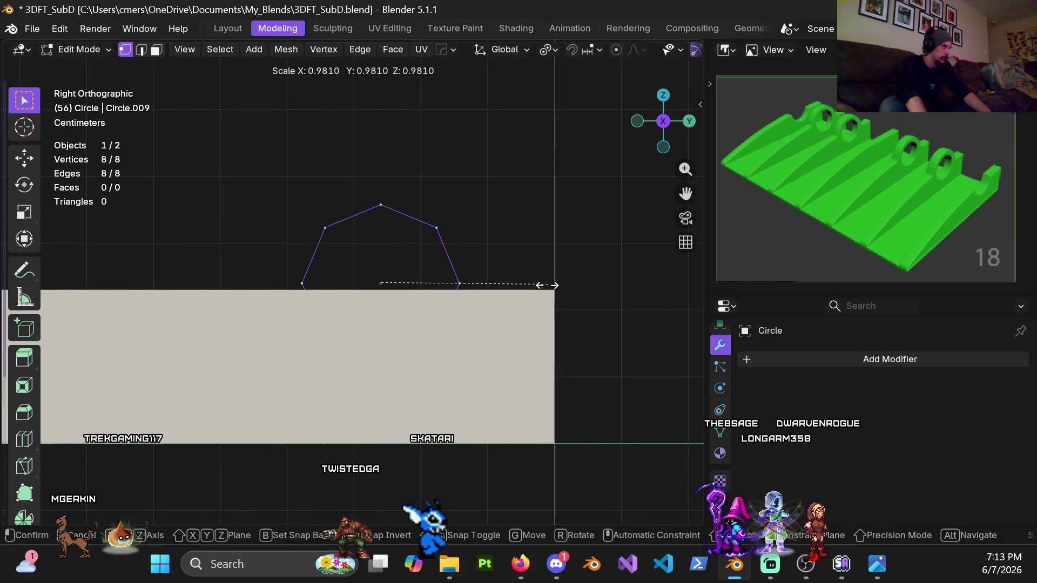
Extrude the circle's edges into a new ring and scale it inward
click(543, 286)
key(e)
key(s)
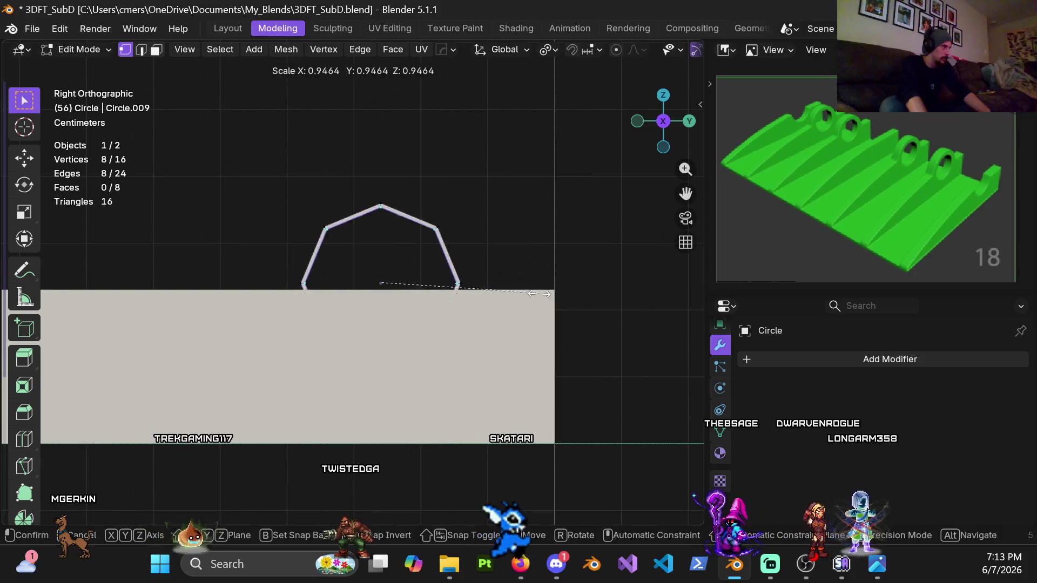
click(528, 295)
Set the extruded ring's scale to 0.8 on all axes, then refine it to 0.85
drag(186, 424, 189, 425)
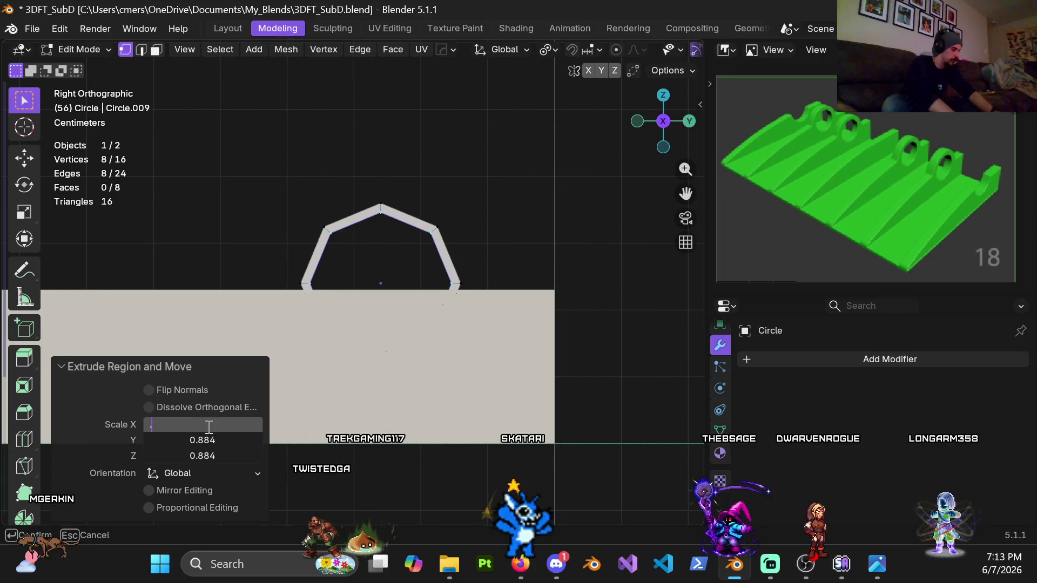
text(q)
key(Tab)
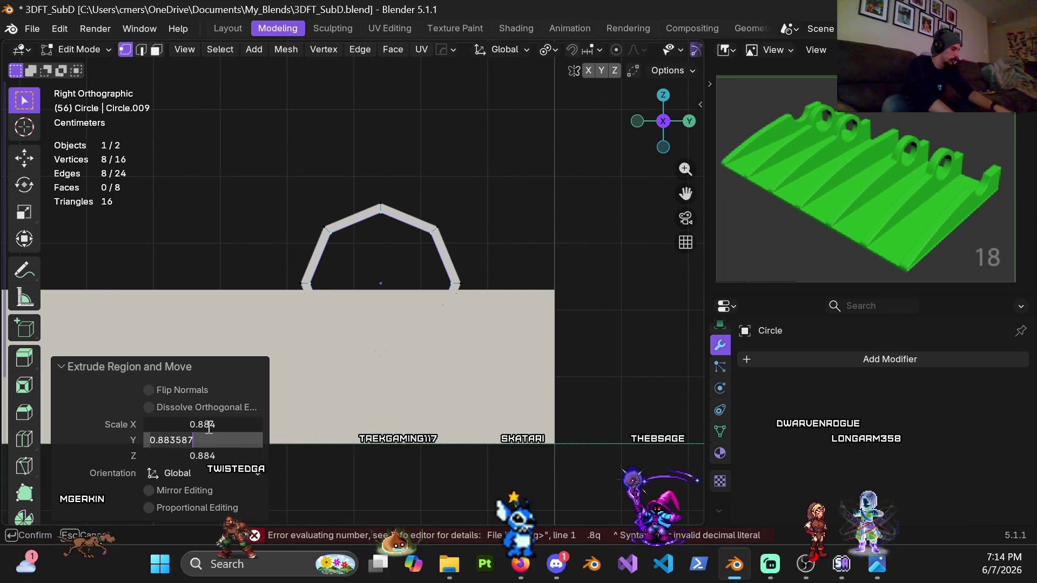
text(0.8)
key(Tab)
key(BackSpace)
text(0.8)
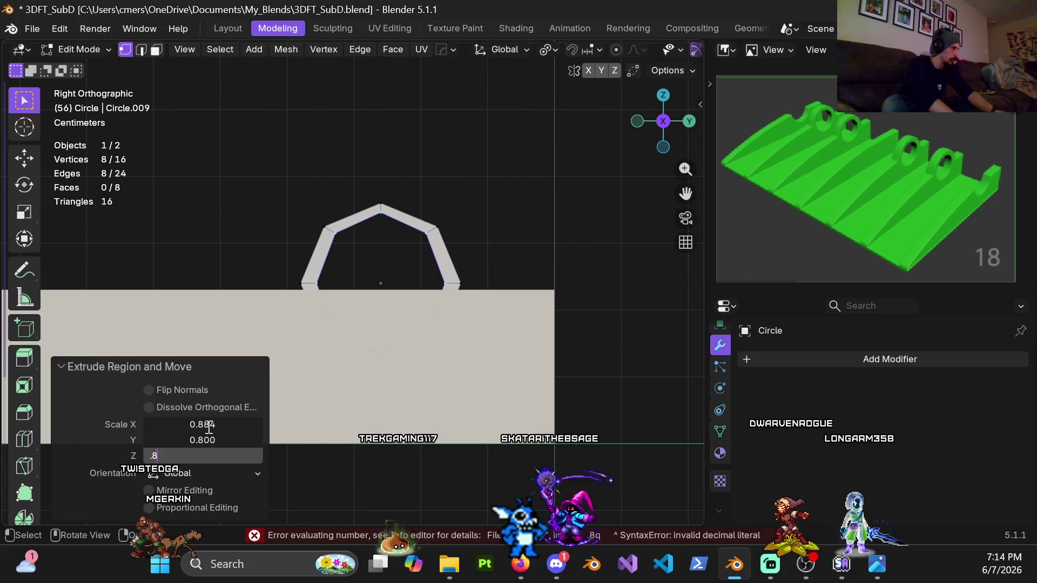
key(Tab)
text(0.8)
key(Return)
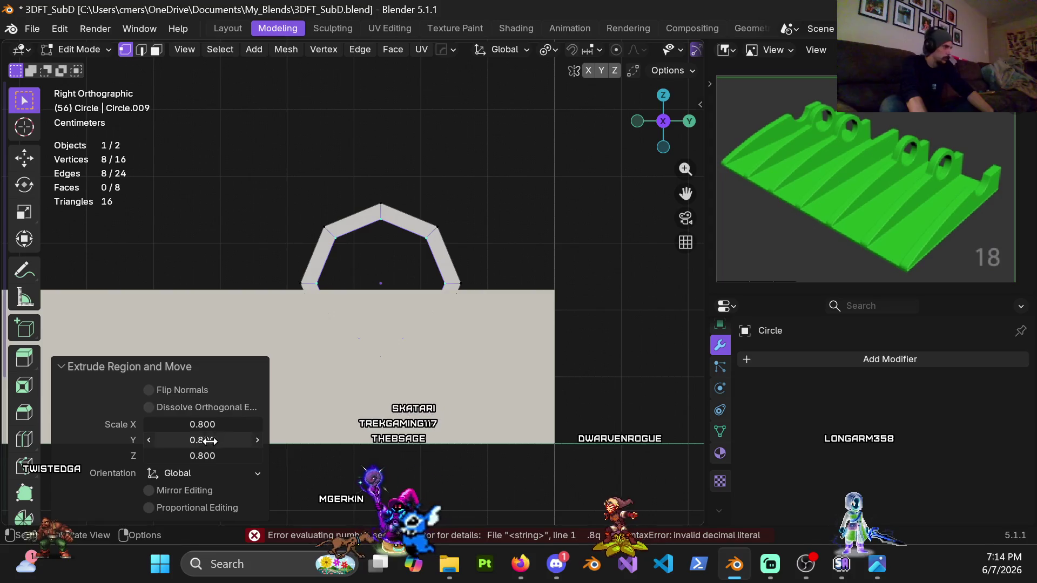
click(195, 427)
text(.85)
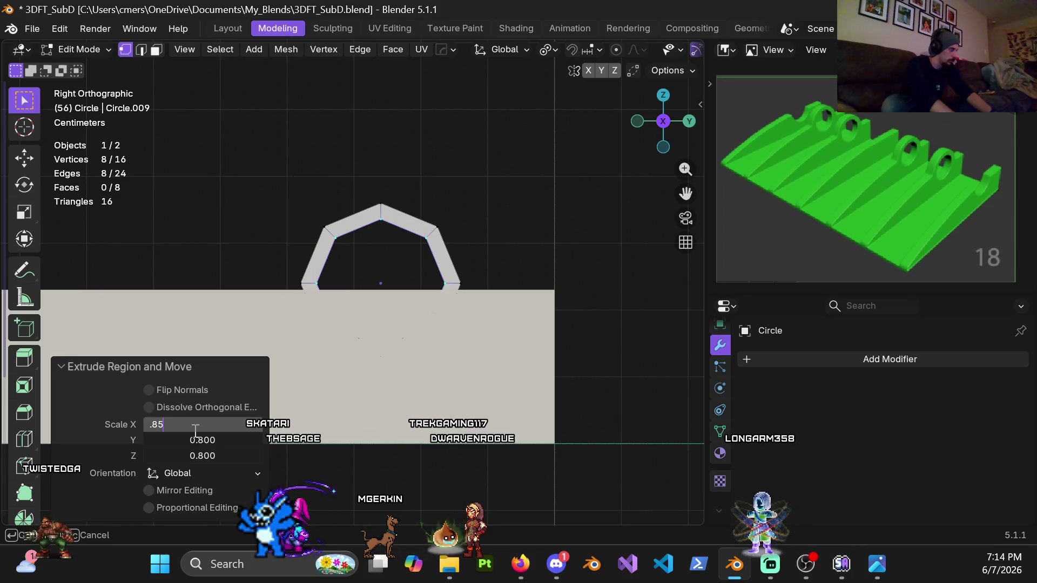
key(Tab)
key(BackSpace)
text(.85)
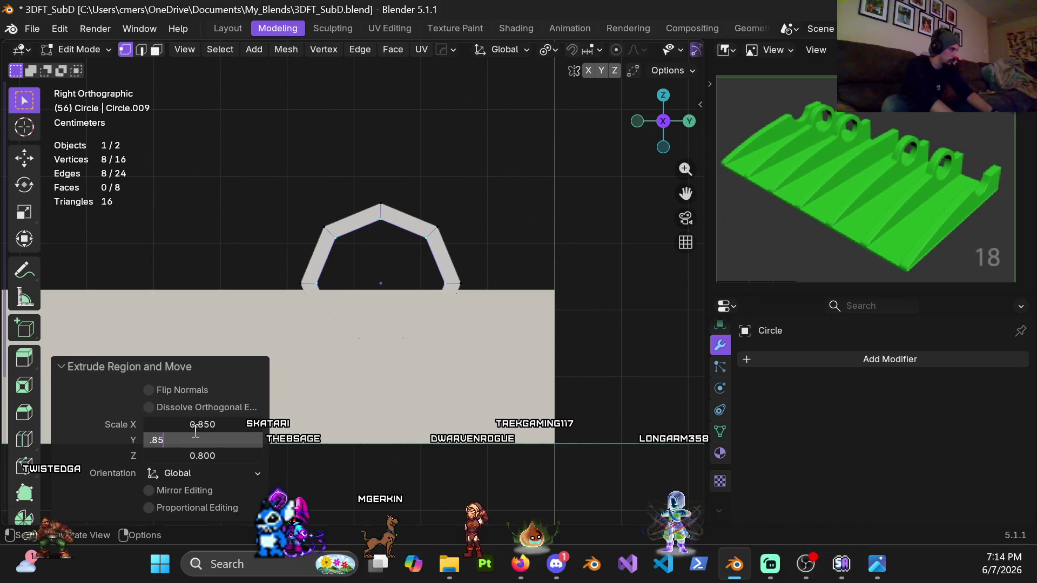
key(Tab)
text(.)
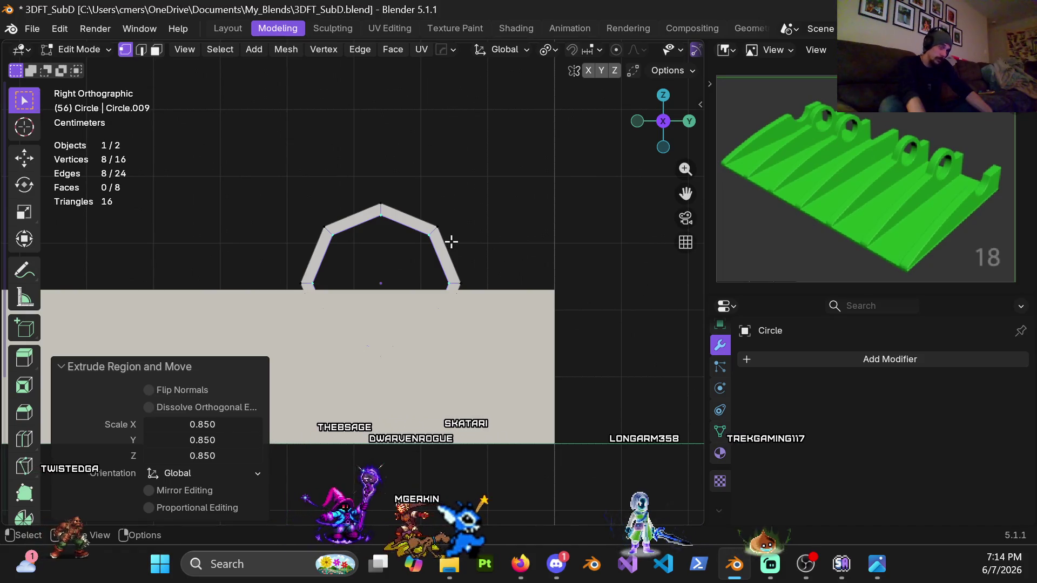
Select all circle geometry and, in top wireframe view, move it 0.1 m along X
middle_drag(449, 242, 416, 281)
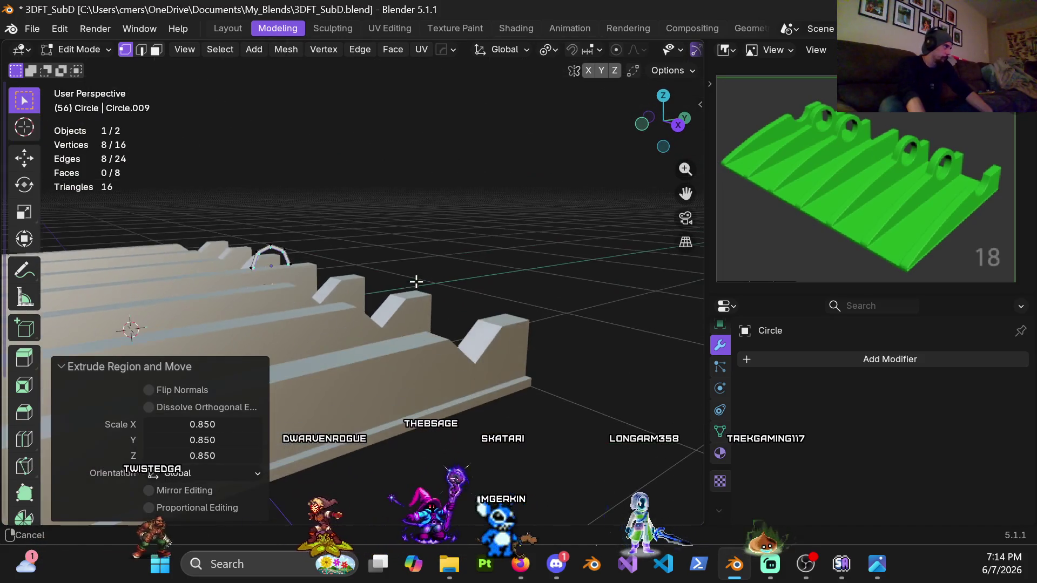
key(a)
middle_drag(311, 231, 377, 309)
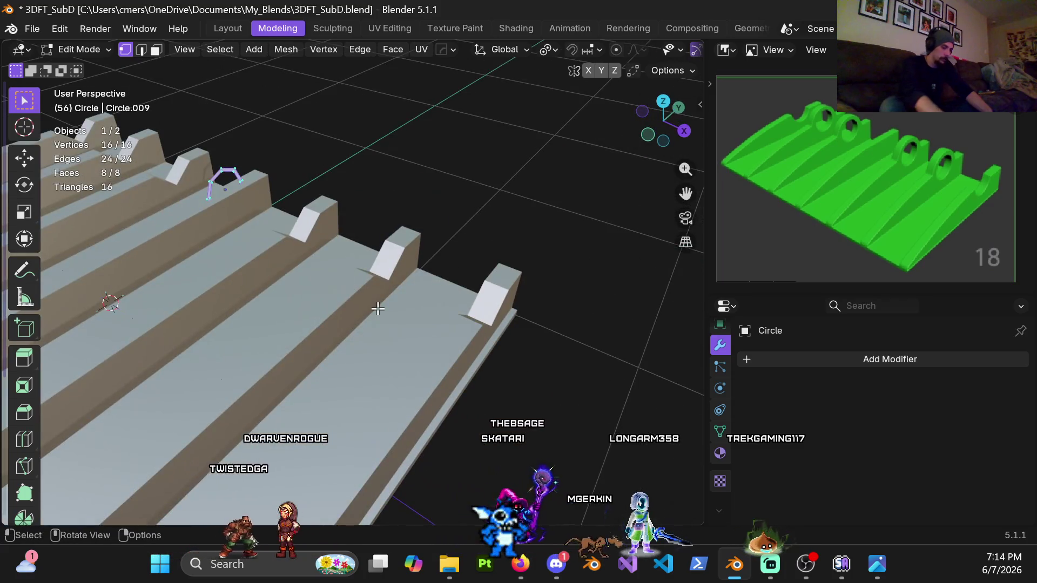
key(KP_7)
mouse_move(174, 324)
ctrl+middle_down()
mouse_move(348, 273)
mouse_move(359, 316)
ctrl+middle_up()
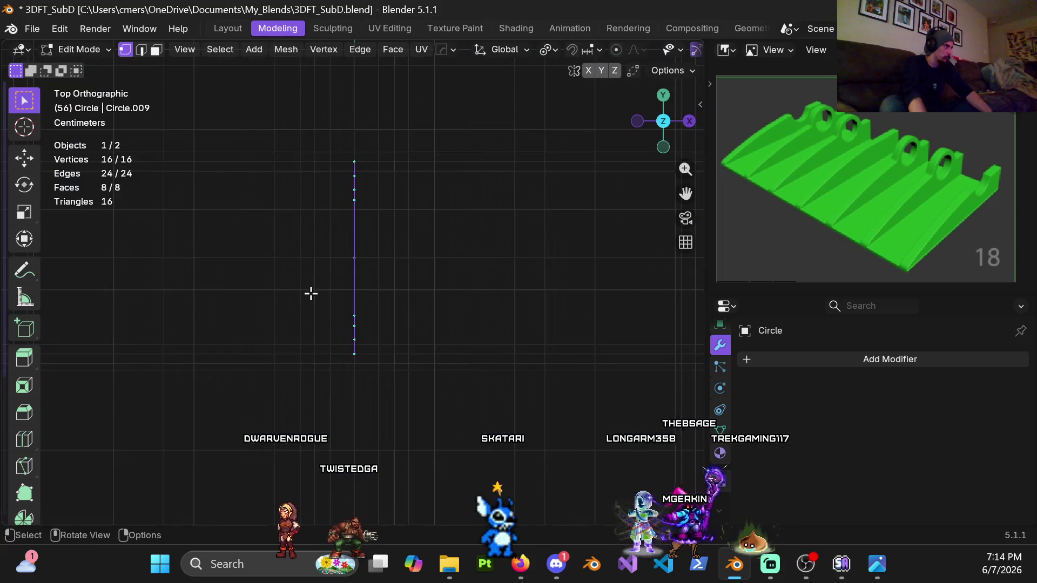
scroll(361, 279, down, 4)
click(345, 293)
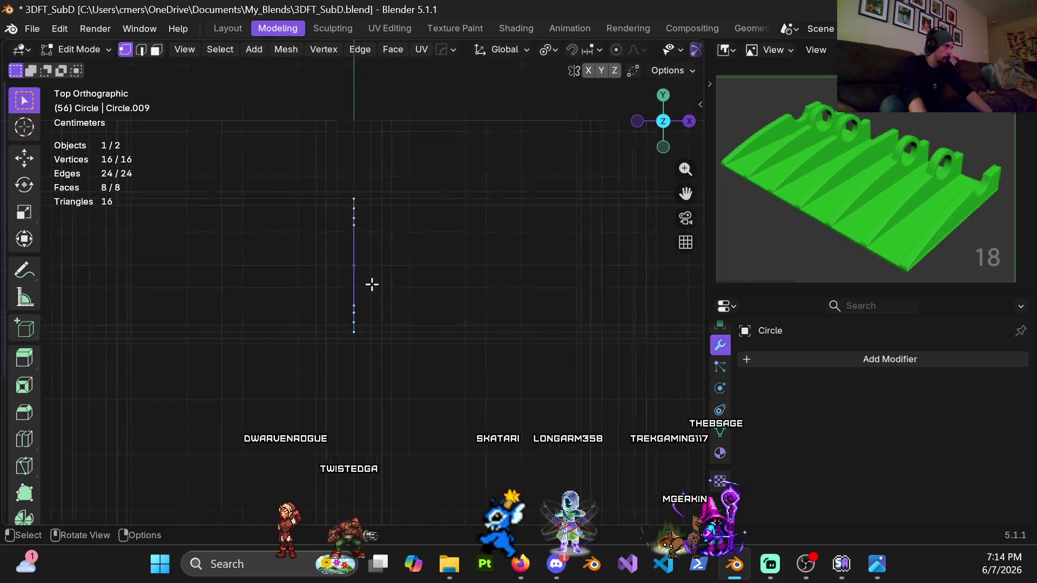
scroll(371, 285, up, 4)
key(g)
key(x)
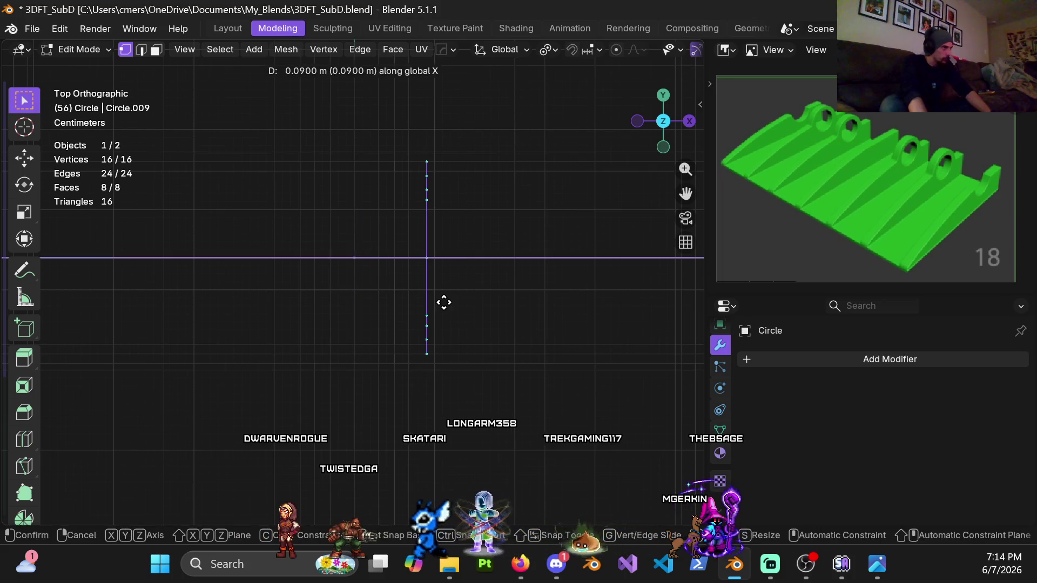
click(450, 306)
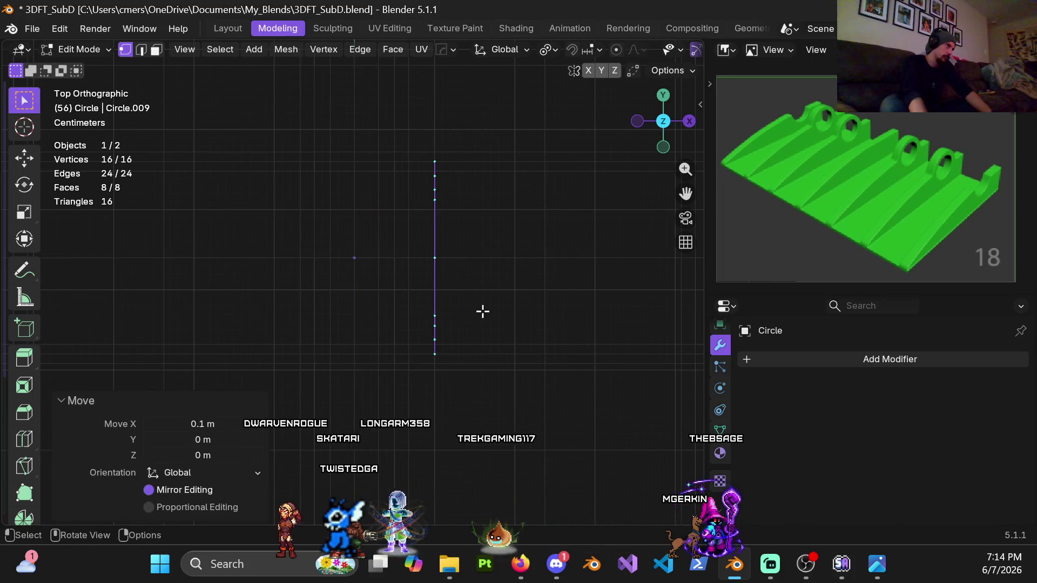
scroll(482, 312, down, 1)
scroll(474, 314, down, 3)
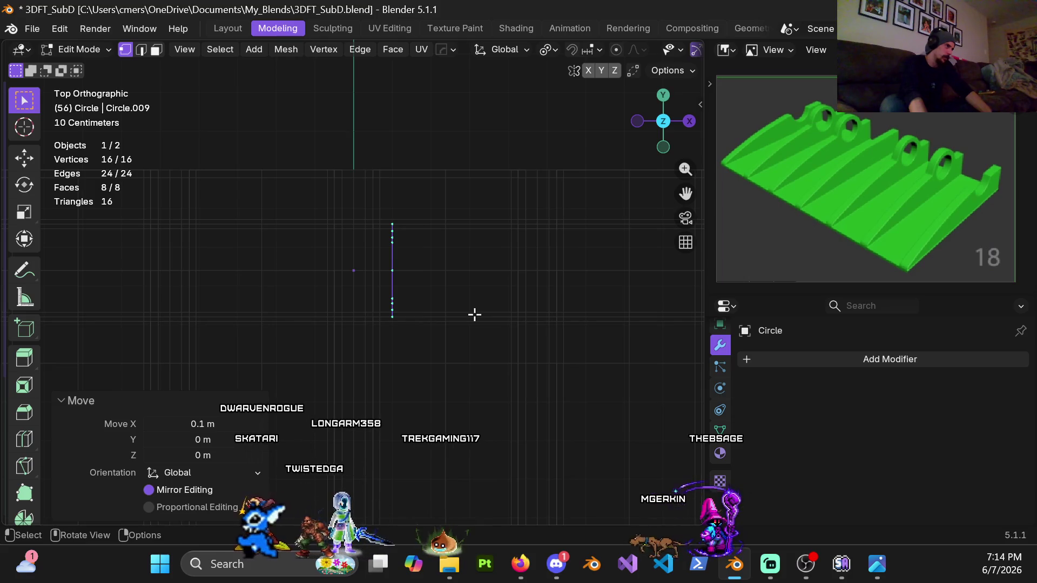
Try and cancel further X moves, then return to solid shading in perspective
key(g)
key(x)
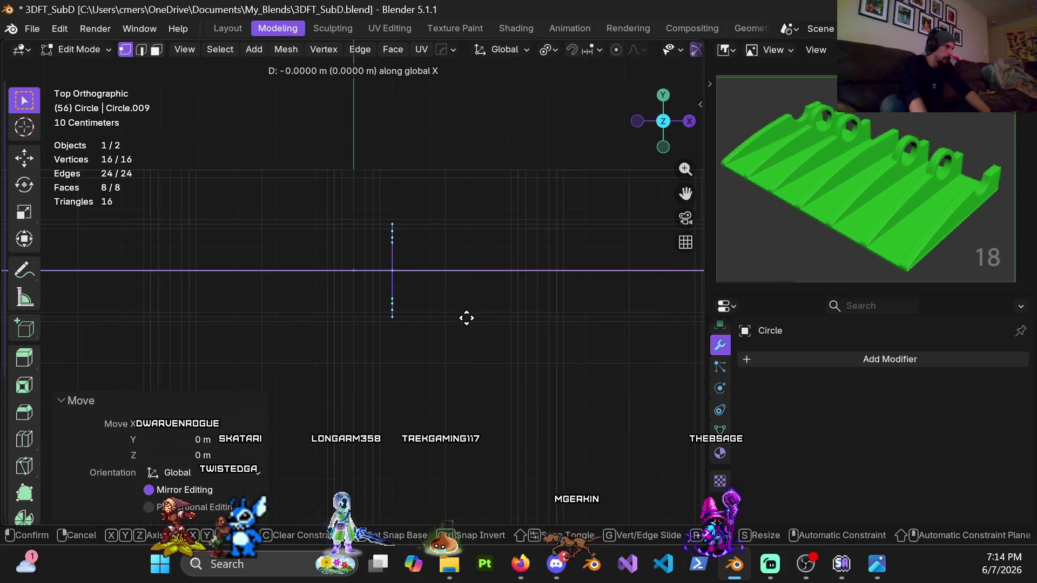
right_click(454, 324)
scroll(449, 317, up, 5)
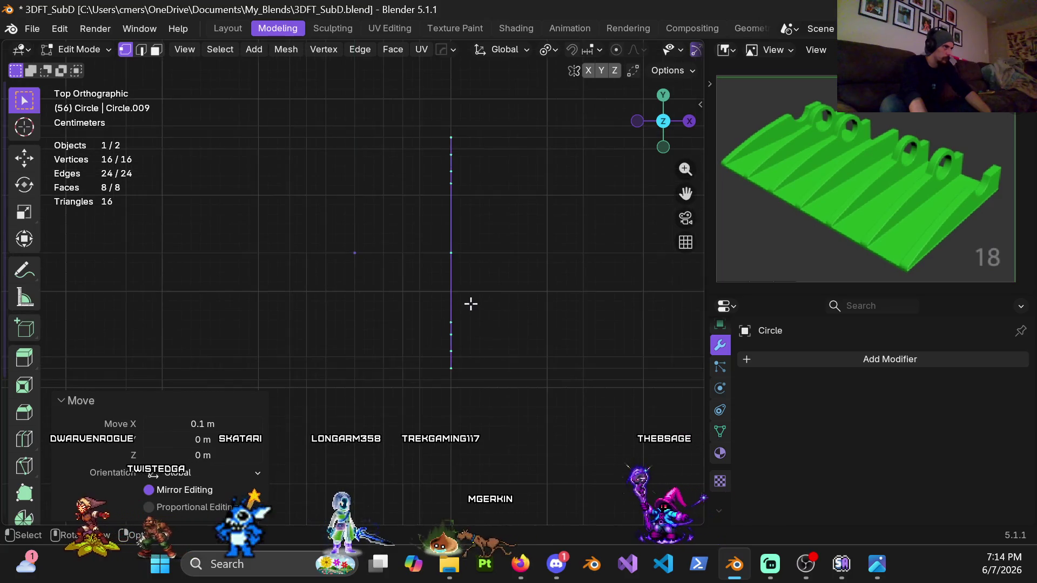
scroll(471, 304, up, 2)
key(g)
key(x)
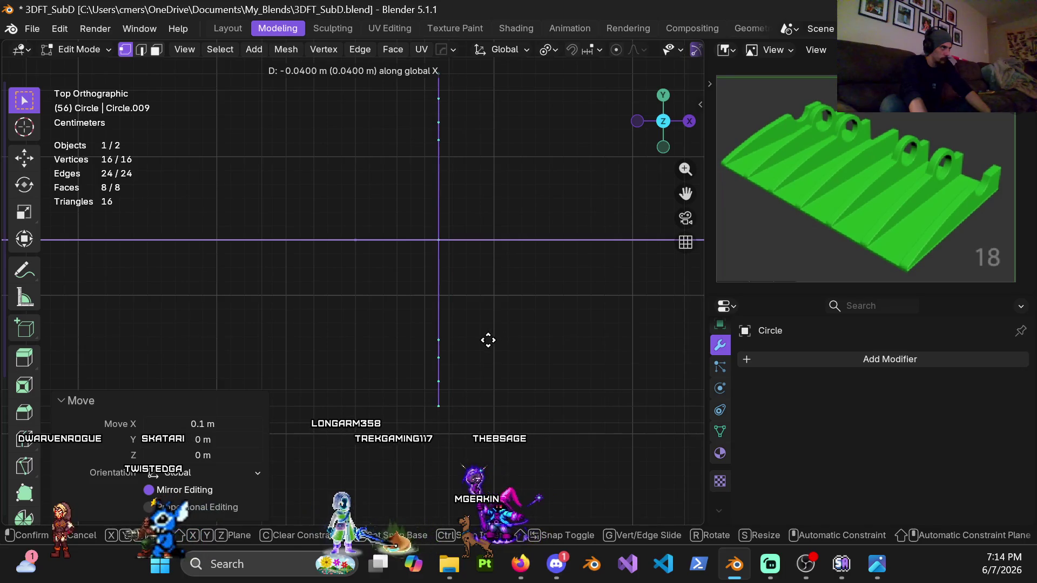
right_click(492, 343)
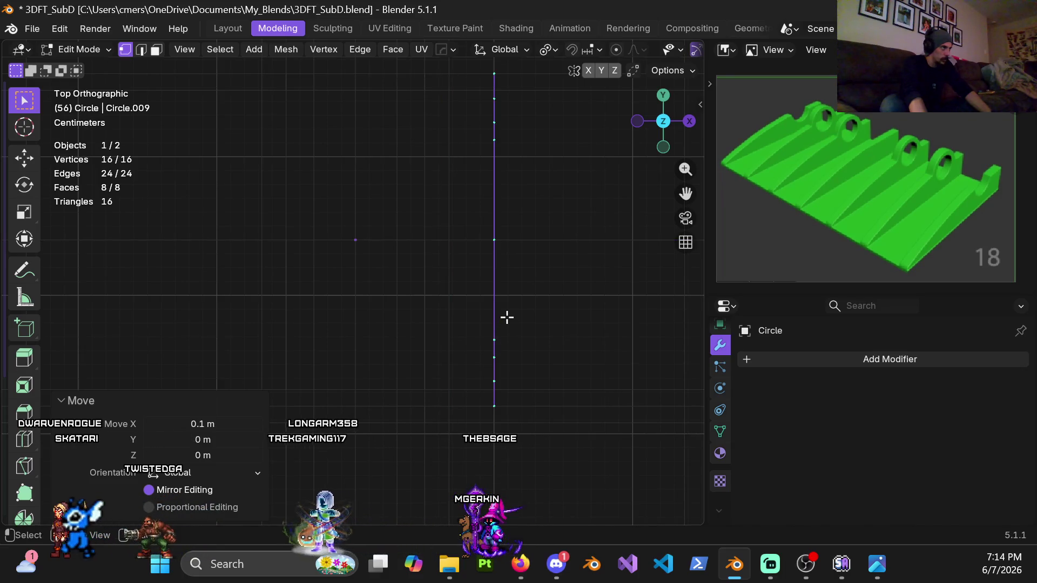
key(z)
click(562, 319)
mouse_move(485, 267)
middle_down()
mouse_move(462, 186)
mouse_move(472, 278)
mouse_move(455, 318)
mouse_move(441, 260)
mouse_move(452, 248)
mouse_move(529, 359)
middle_up()
In Object Mode, set the plate's viewport subdivision level to 2
click(528, 358)
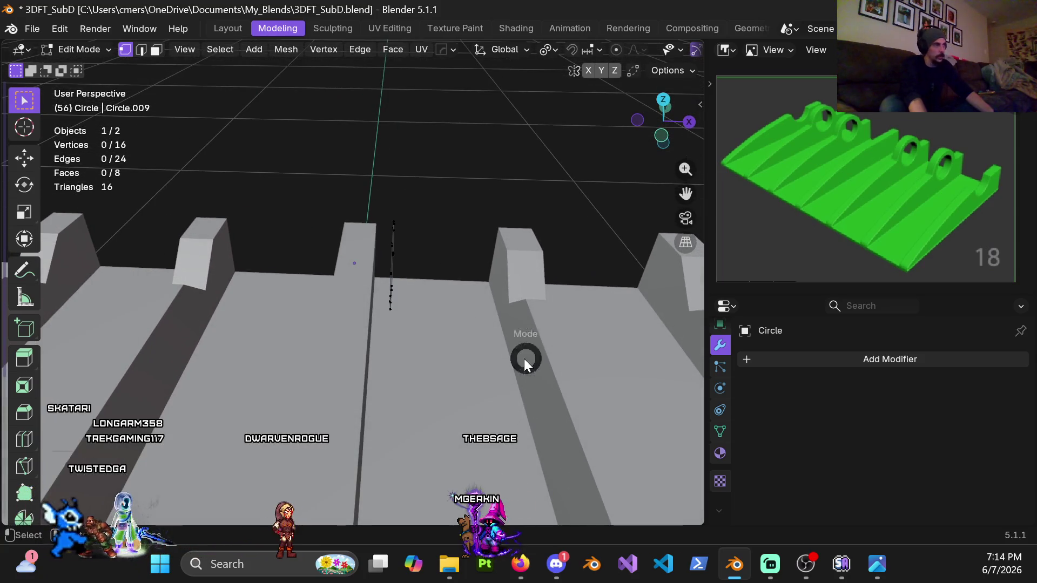
key(Tab)
click(499, 340)
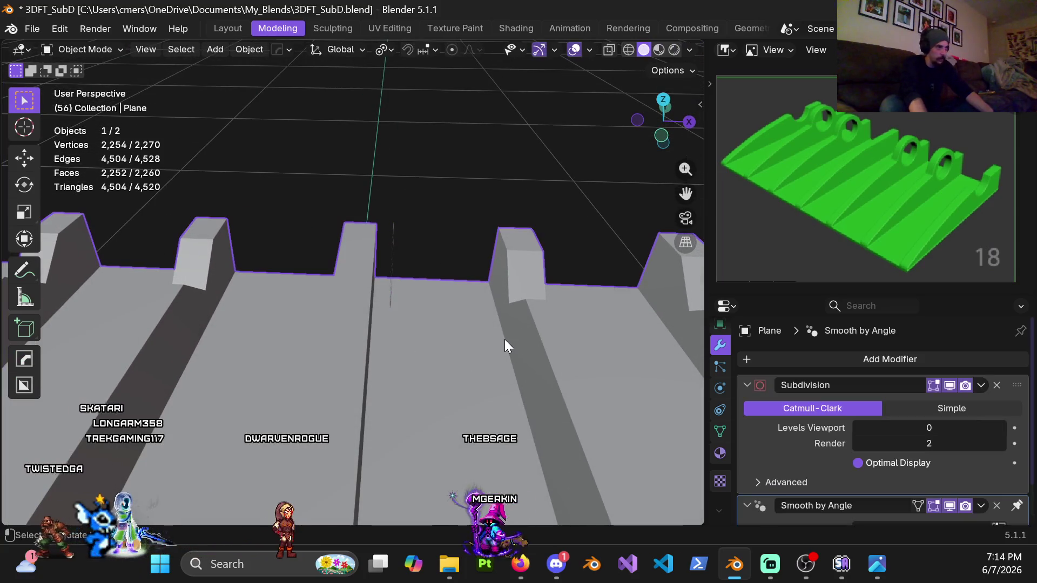
click(874, 428)
text(2)
key(Return)
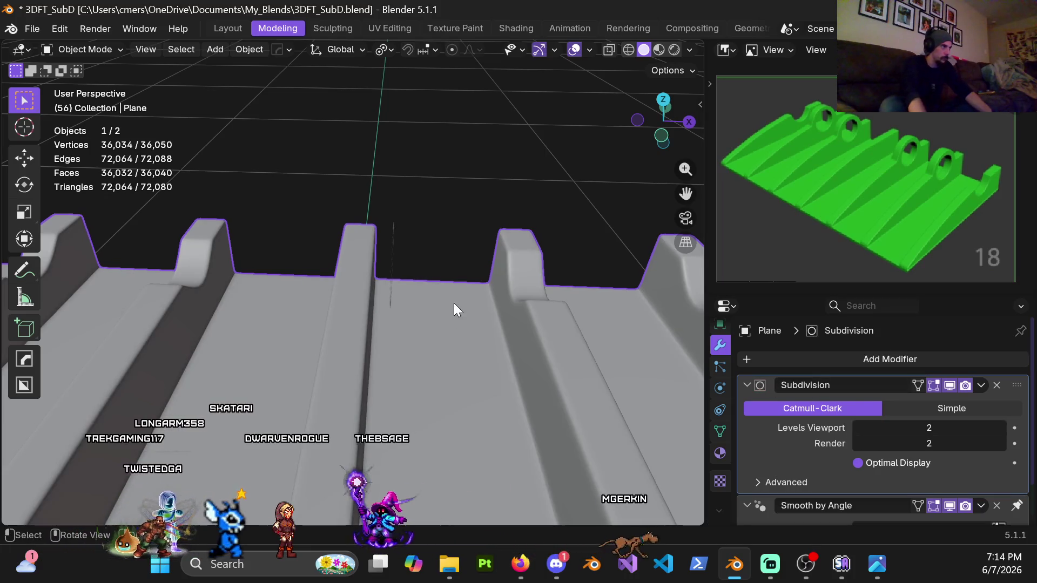
From top view, move the circle -0.05 m then -0.003 m along X, checking in wireframe
click(392, 238)
key(KP_7)
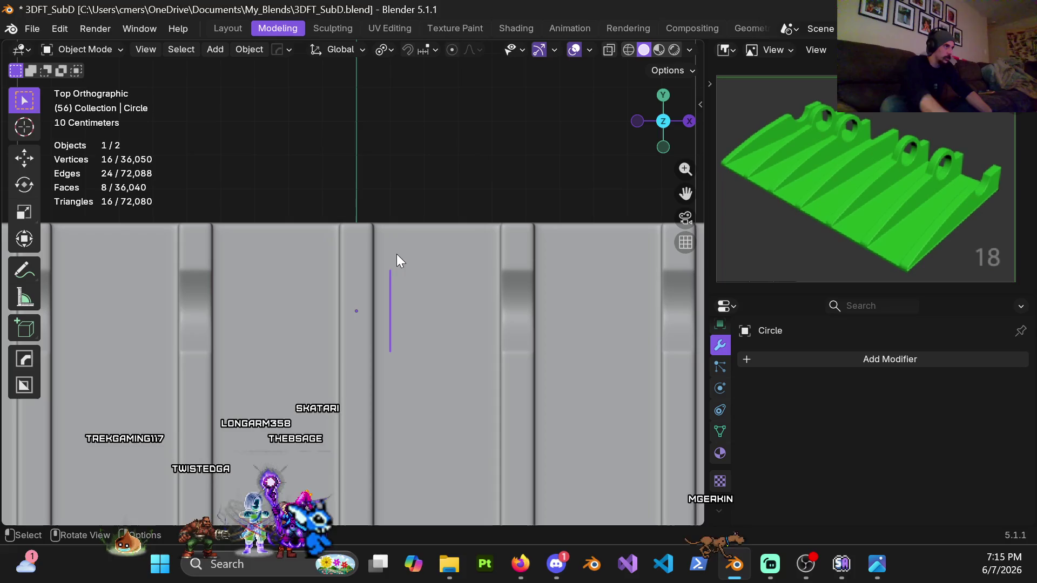
scroll(419, 296, up, 2)
scroll(451, 266, up, 2)
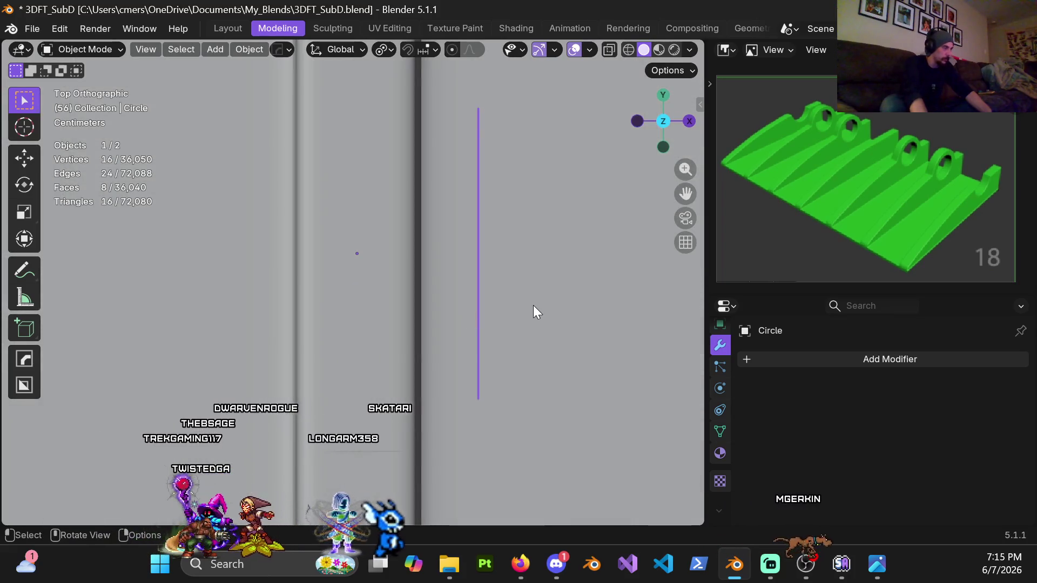
key(g)
key(x)
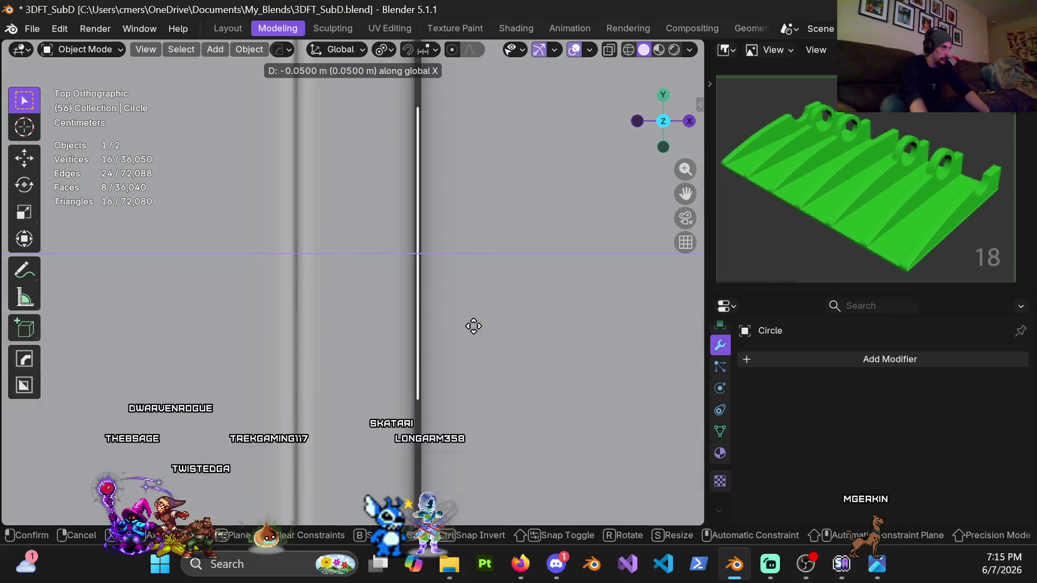
key(Return)
key(z)
click(566, 321)
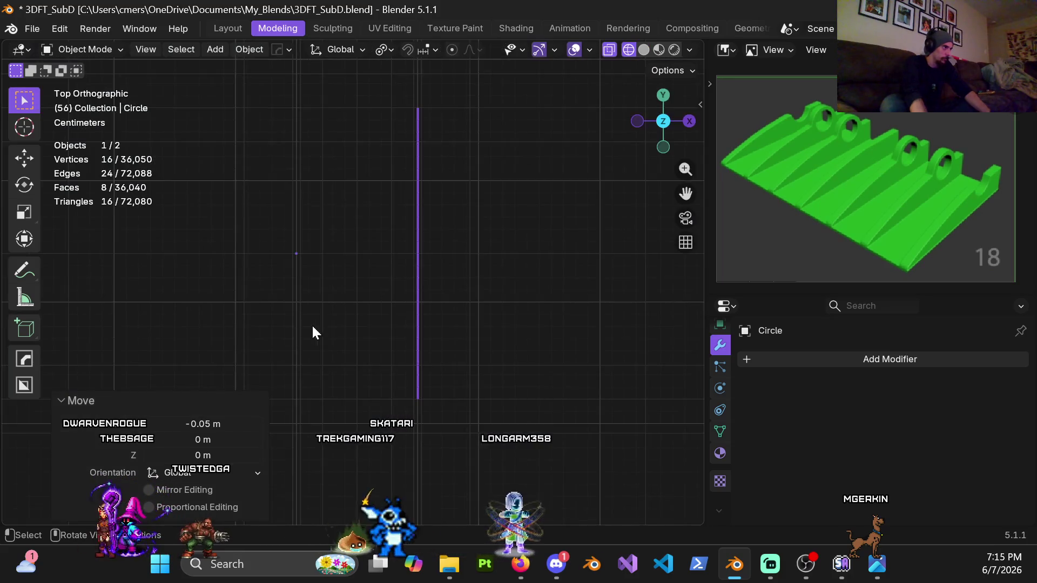
scroll(428, 326, up, 2)
scroll(465, 314, up, 2)
scroll(411, 321, up, 1)
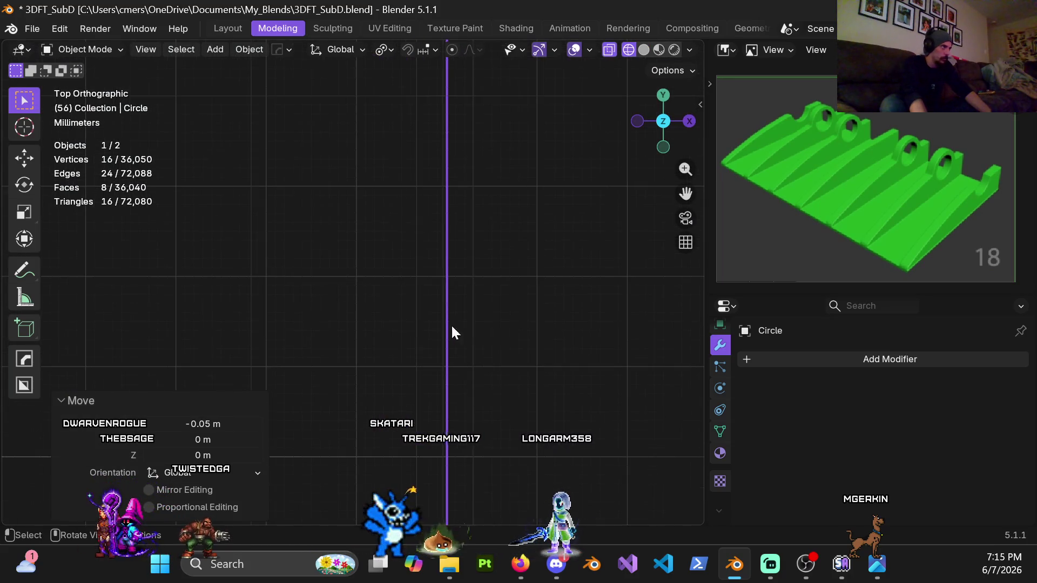
key(g)
key(x)
click(462, 340)
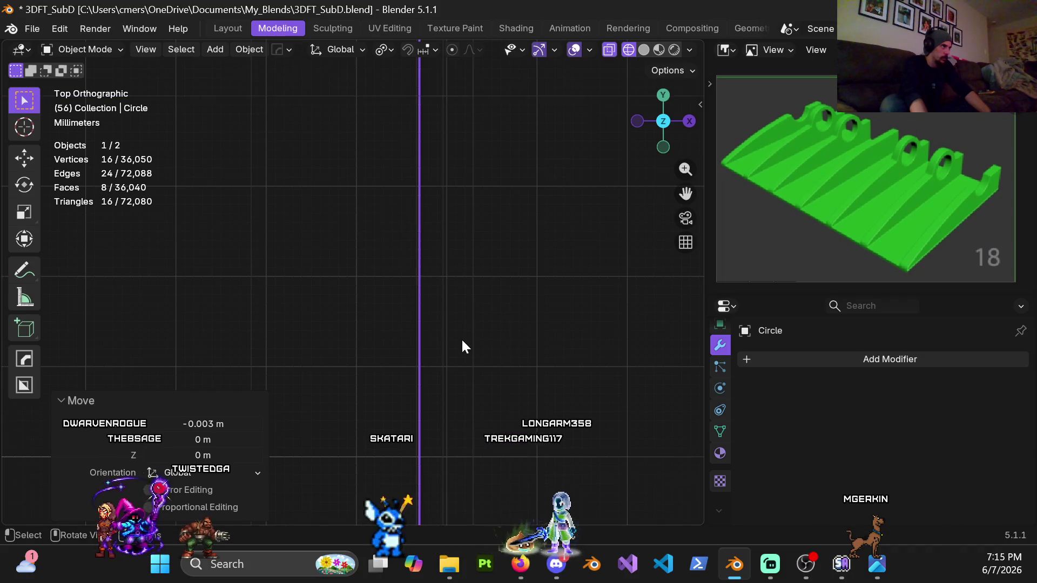
scroll(454, 339, up, 1)
key(shift+z)
mouse_move(461, 345)
middle_down()
mouse_move(432, 327)
mouse_move(379, 222)
mouse_move(390, 325)
mouse_move(388, 283)
mouse_move(417, 370)
middle_up()
scroll(389, 325, down, 3)
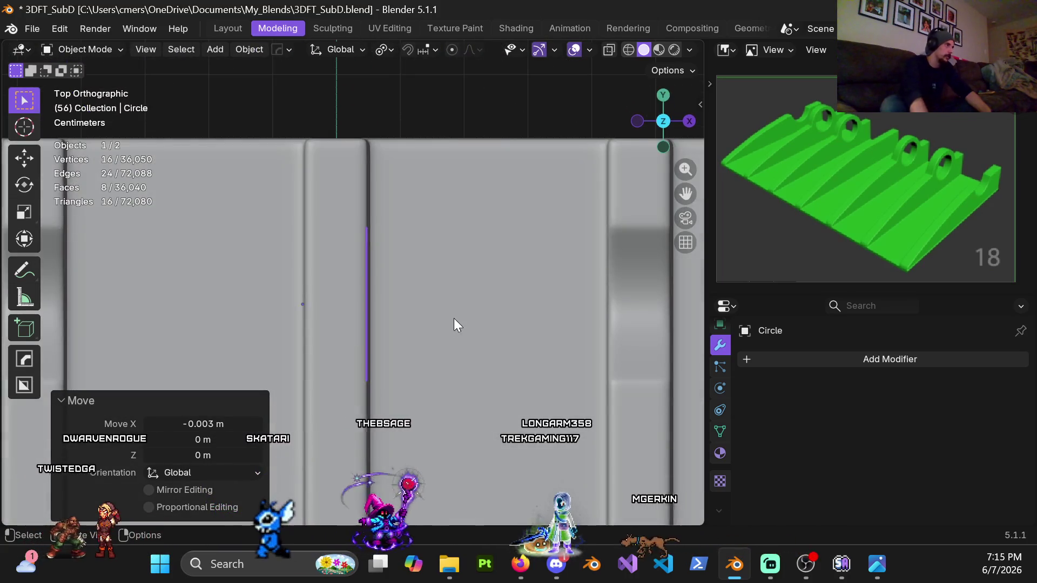
scroll(438, 340, up, 2)
scroll(417, 326, up, 2)
key(Tab)
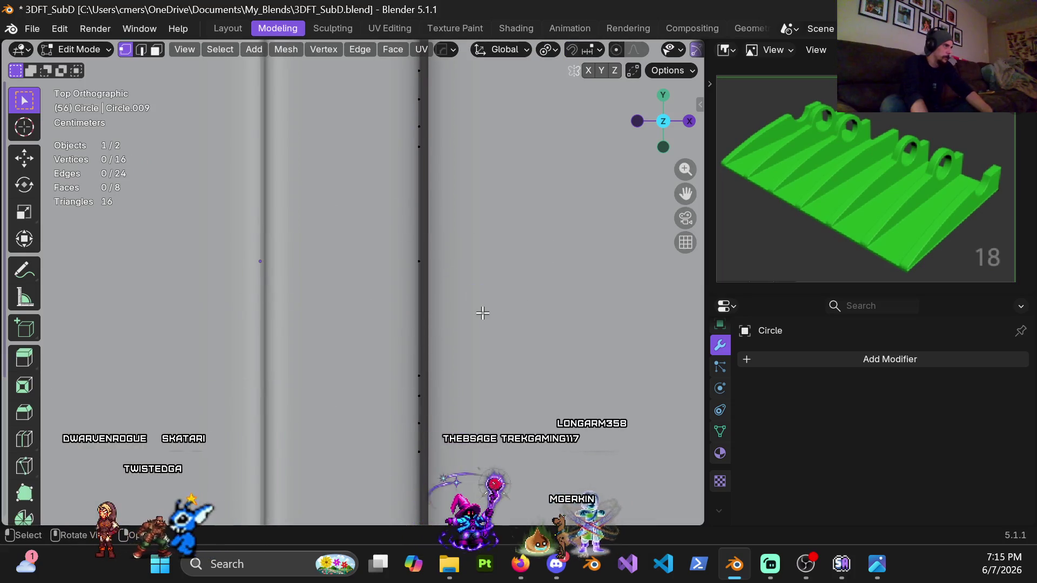
Extrude the circle -0.1 m along X into a band
shift+middle_drag(435, 322, 440, 311)
key(e)
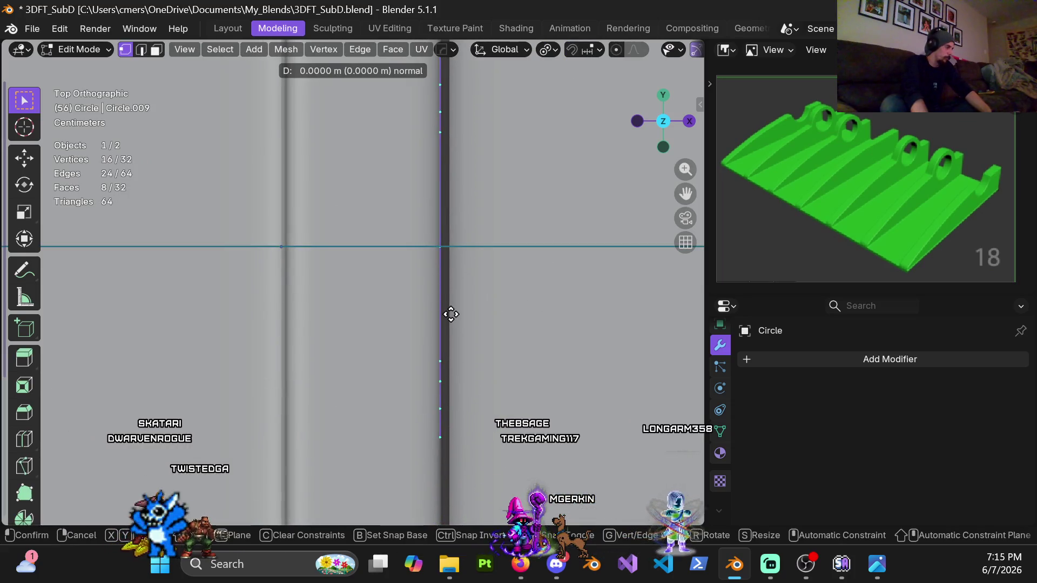
key(x)
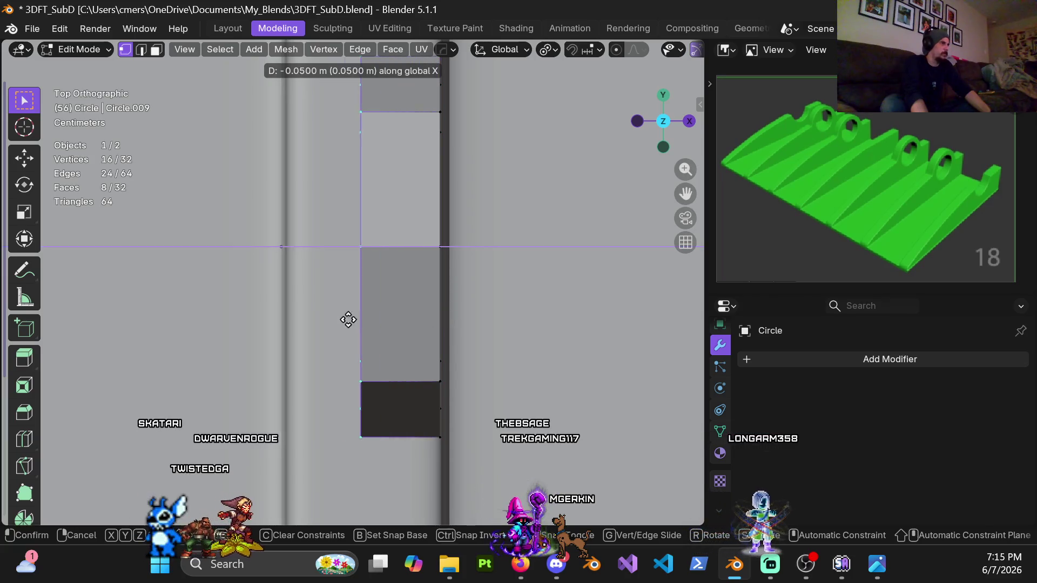
click(295, 321)
mouse_move(313, 320)
middle_down()
mouse_move(317, 222)
mouse_move(367, 291)
mouse_move(417, 212)
mouse_move(413, 249)
middle_up()
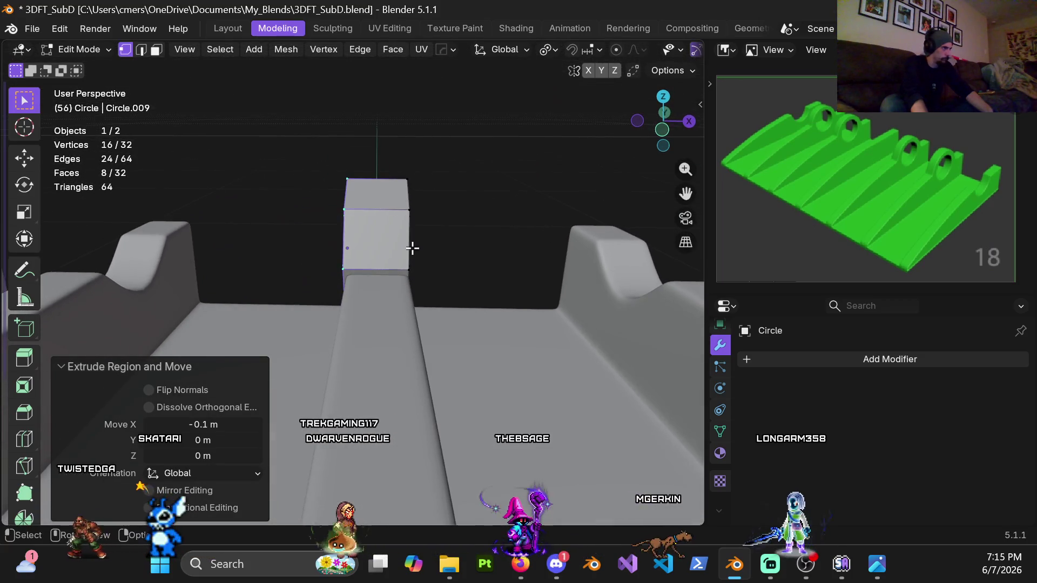
Select the whole band mesh and nudge it slightly along X twice
key(ctrl+Tab)
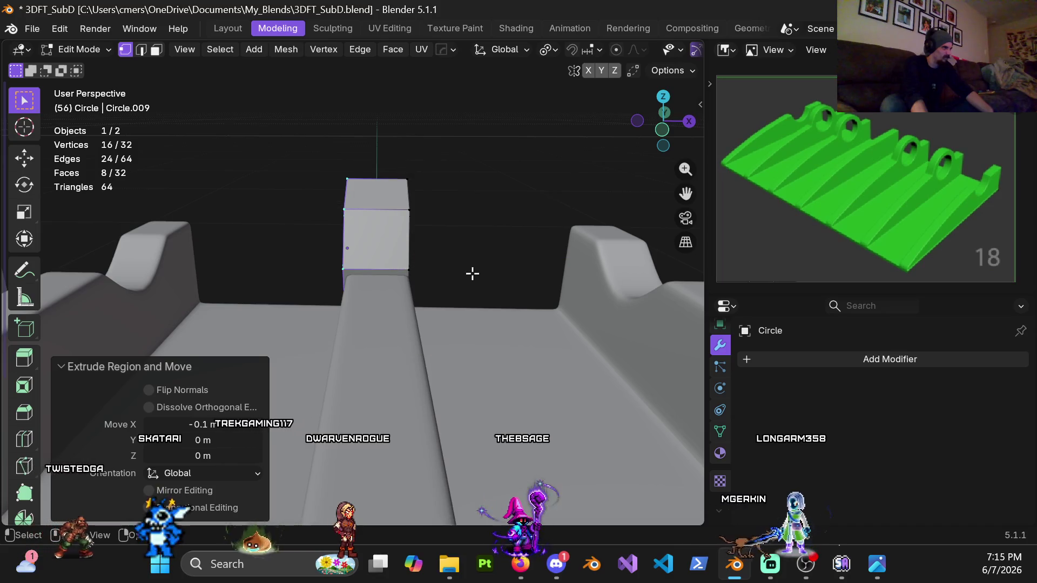
key(a)
scroll(429, 272, up, 3)
mouse_move(435, 276)
middle_down()
mouse_move(458, 227)
mouse_move(432, 233)
middle_up()
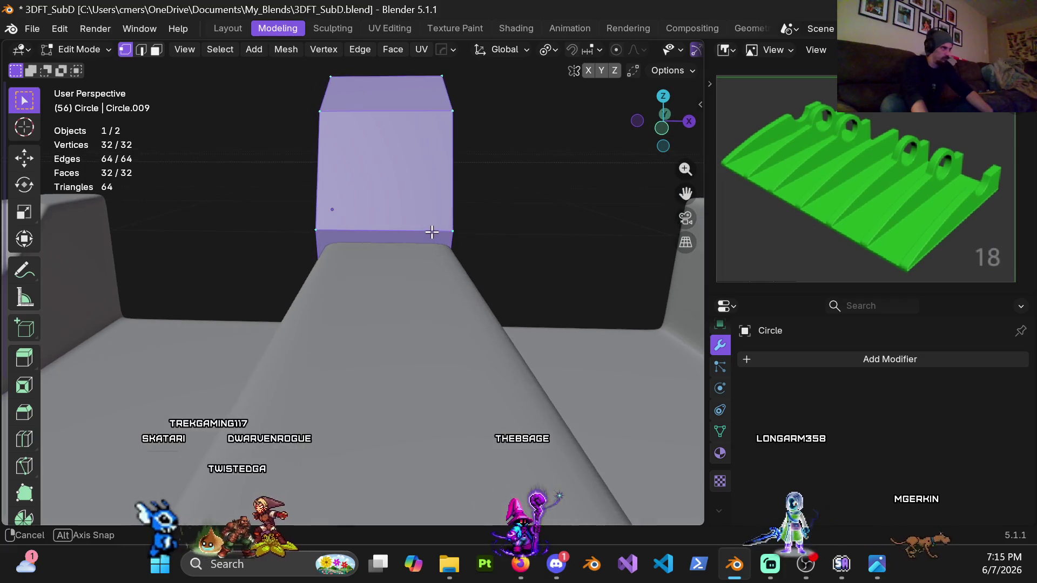
key(x)
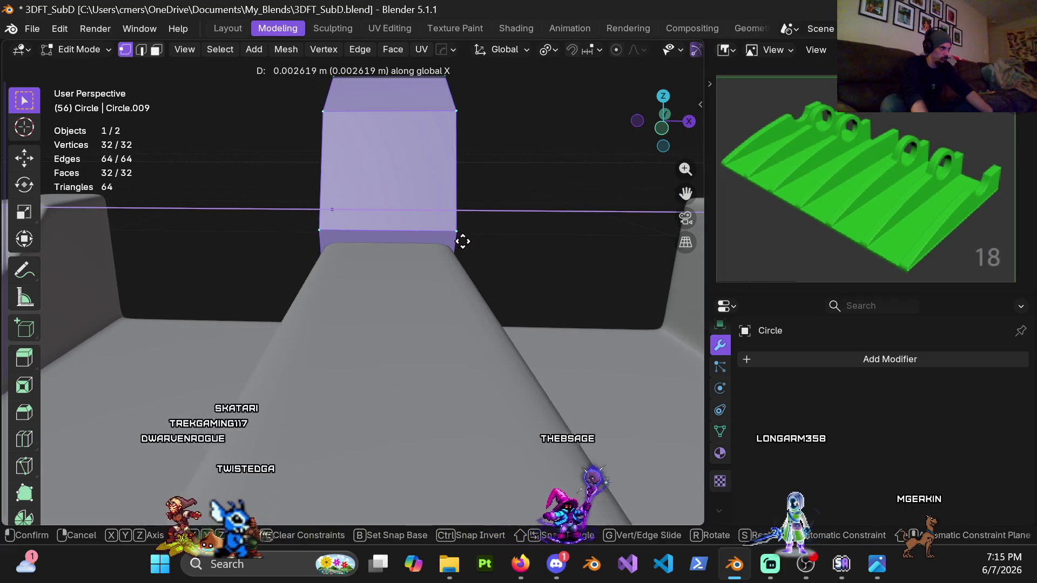
click(461, 241)
mouse_move(457, 232)
middle_down()
mouse_move(329, 299)
mouse_move(423, 304)
middle_up()
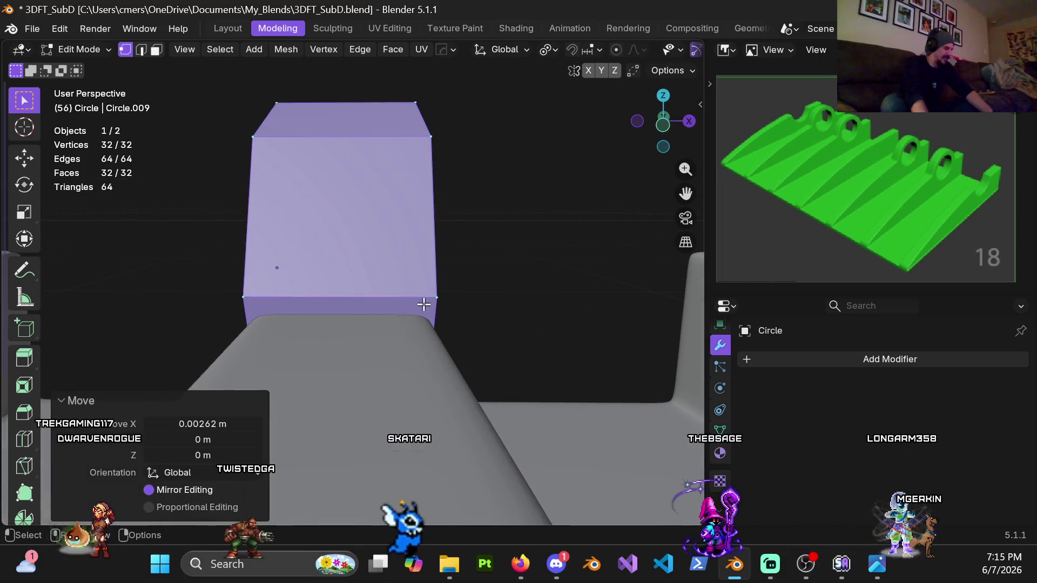
key(g)
key(x)
click(424, 304)
mouse_move(424, 304)
middle_down()
mouse_move(344, 304)
mouse_move(396, 282)
mouse_move(461, 294)
mouse_move(456, 382)
mouse_move(630, 299)
mouse_move(463, 303)
middle_up()
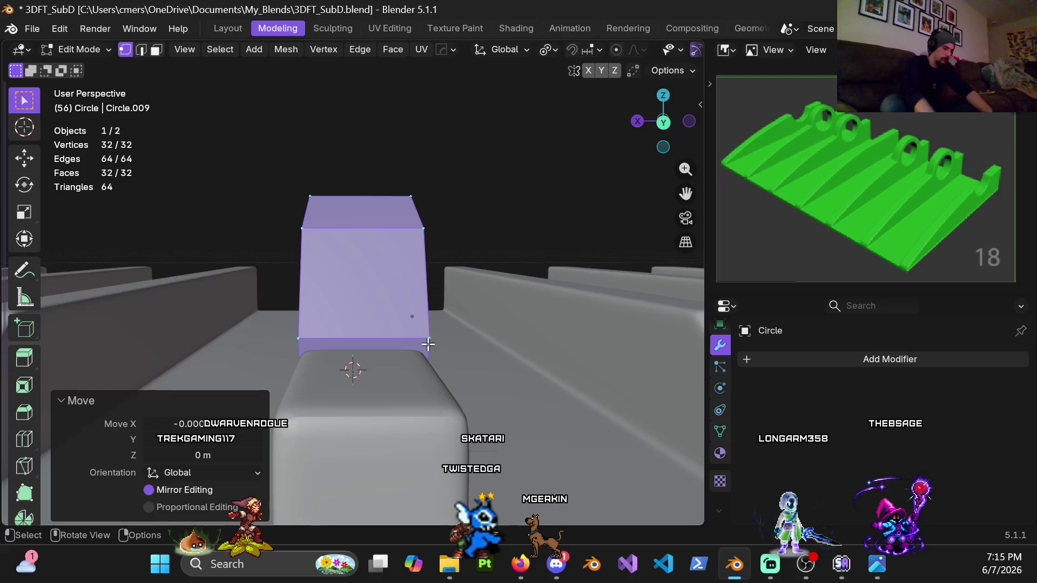
From the top view, scale the band to 0.97 along X to fit the ridge
key(KP_7)
shift+middle_drag(352, 208, 332, 332)
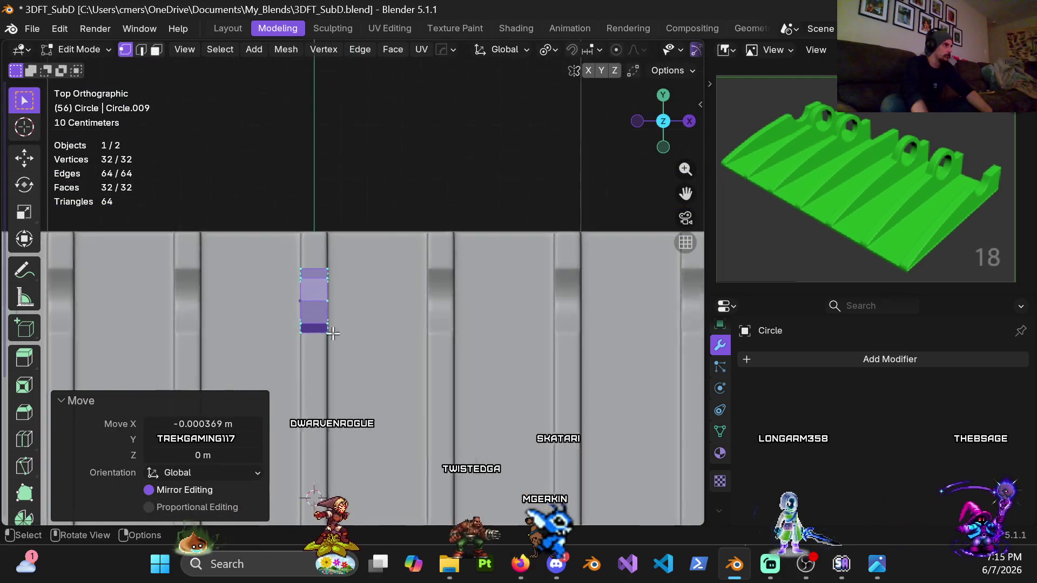
scroll(332, 332, up, 5)
scroll(287, 300, up, 4)
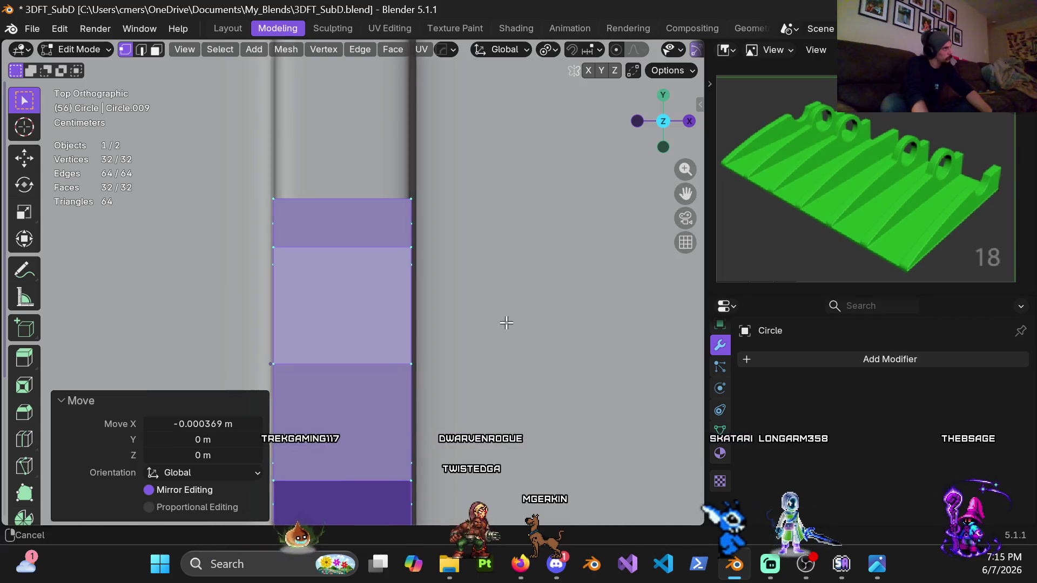
shift+middle_drag(513, 324, 542, 339)
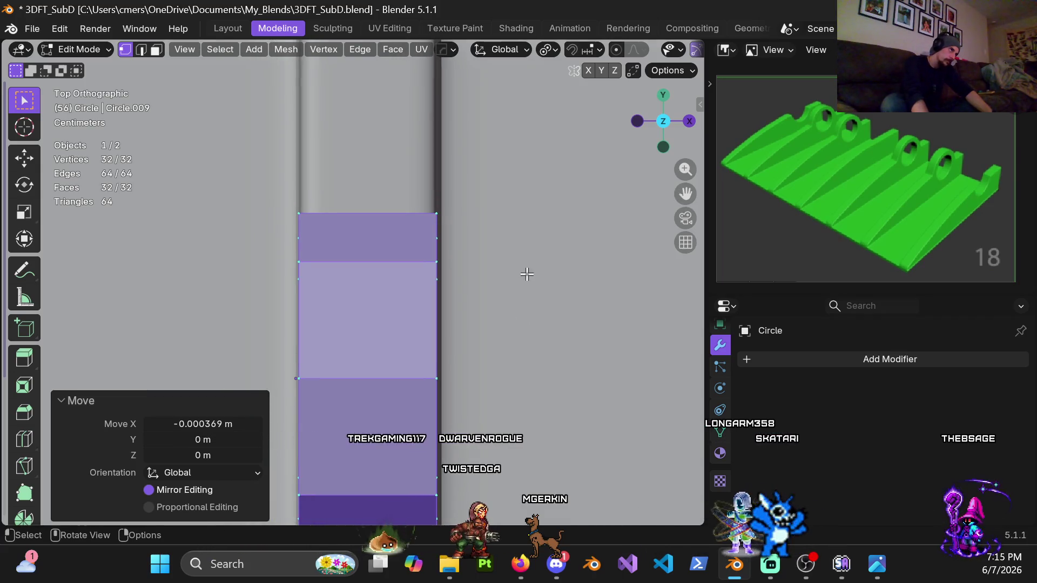
mouse_move(527, 275)
shift+middle_down()
mouse_move(533, 296)
mouse_move(551, 308)
shift+middle_up()
key(s)
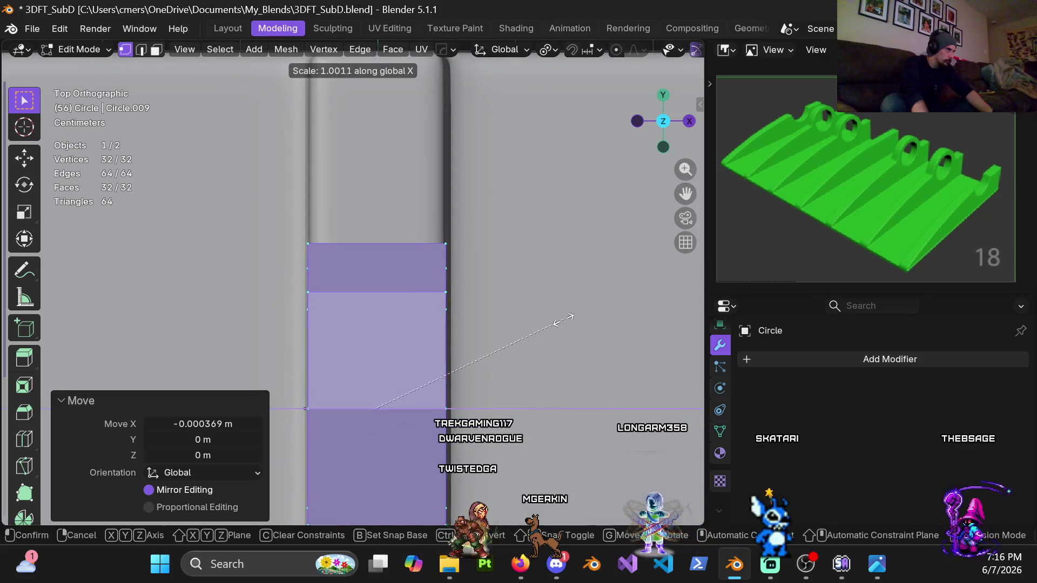
key(Return)
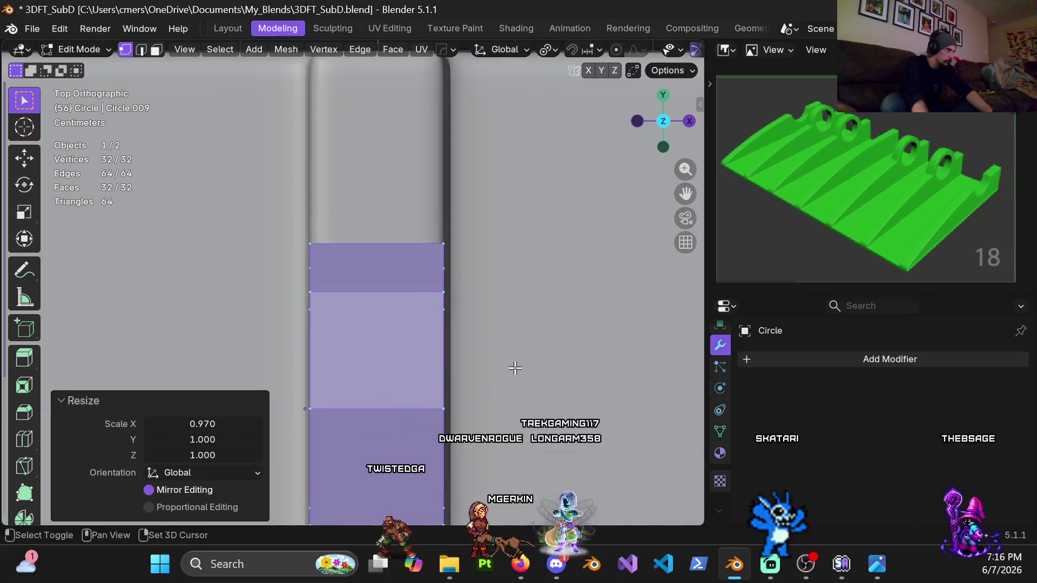
middle_drag(486, 355, 311, 247)
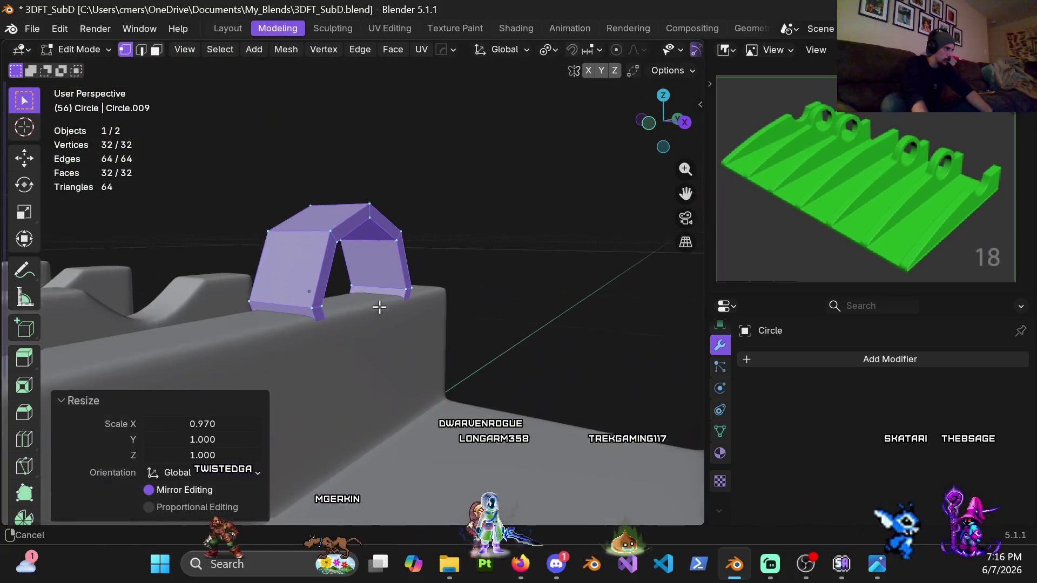
middle_drag(311, 248, 390, 323)
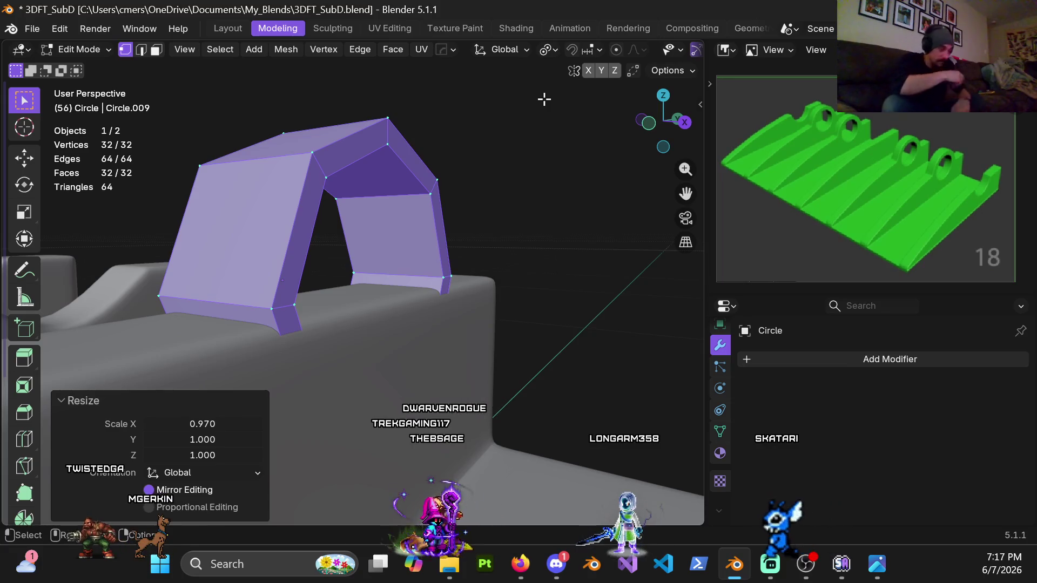
Return to Object Mode and start moving the circle guide along X toward another ridge
mouse_move(313, 280)
middle_down()
mouse_move(378, 294)
mouse_move(372, 309)
middle_up()
scroll(446, 336, down, 3)
scroll(416, 331, down, 4)
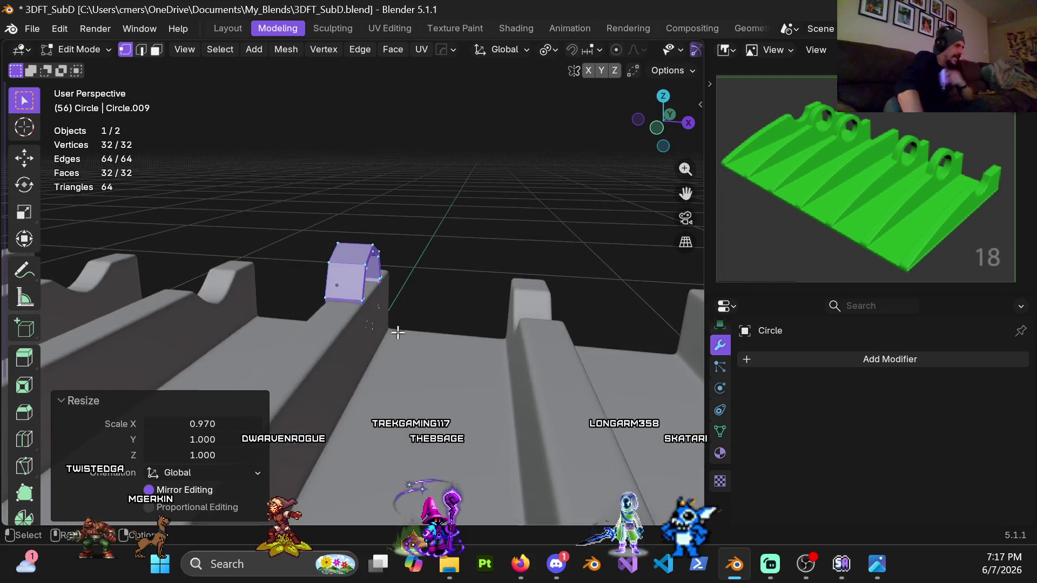
scroll(396, 324, down, 2)
middle_drag(397, 335, 403, 338)
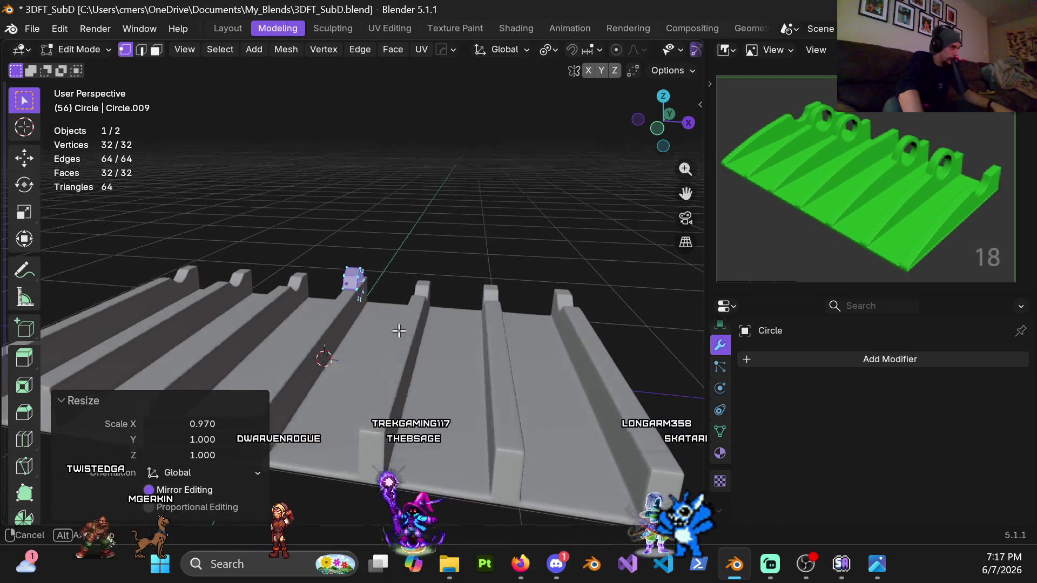
key(ctrl+Tab)
click(354, 338)
mouse_move(316, 332)
middle_down()
mouse_move(399, 337)
mouse_move(402, 349)
middle_up()
key(g)
key(x)
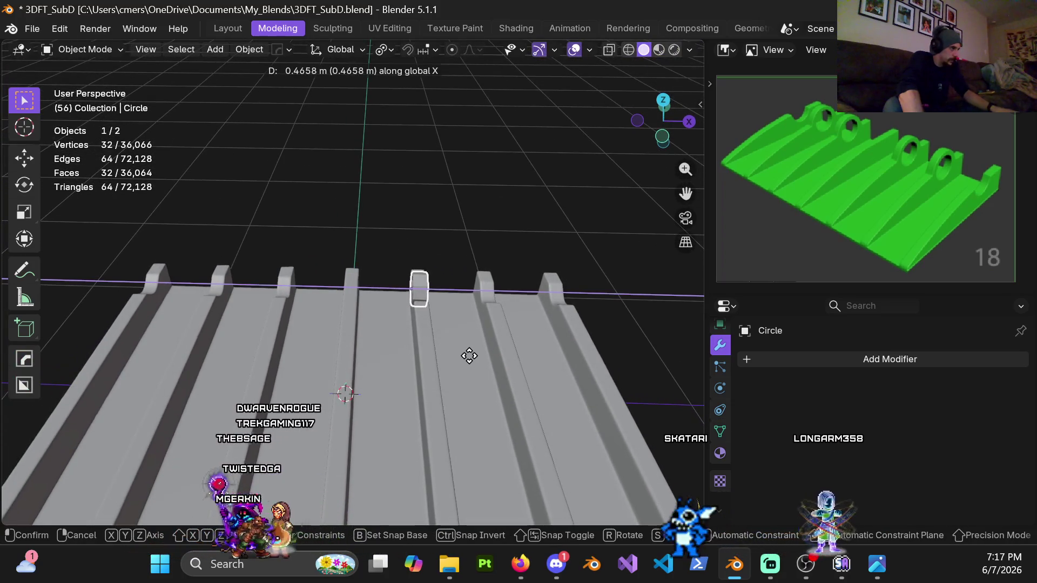
Confirm the circle guide's G X move onto another ridge and centre the view on it
click(455, 358)
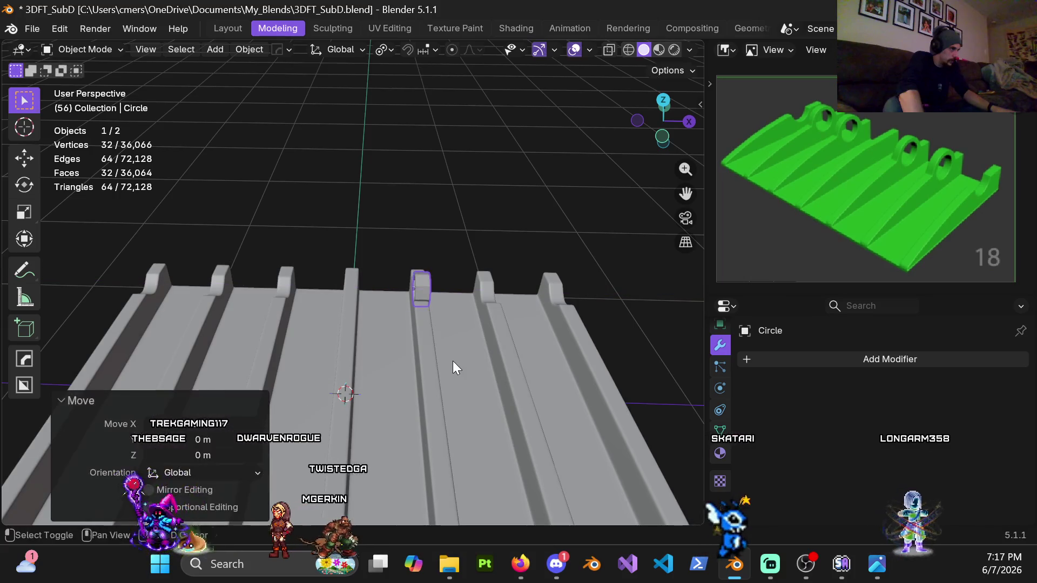
scroll(424, 324, up, 2)
scroll(447, 274, up, 3)
mouse_move(447, 275)
middle_down()
mouse_move(338, 261)
mouse_move(324, 274)
mouse_move(333, 291)
mouse_move(333, 264)
mouse_move(402, 306)
mouse_move(489, 310)
mouse_move(420, 309)
mouse_move(450, 320)
mouse_move(532, 306)
mouse_move(189, 295)
mouse_move(227, 344)
mouse_move(471, 315)
mouse_move(419, 325)
mouse_move(395, 350)
mouse_move(269, 333)
mouse_move(314, 350)
mouse_move(377, 344)
mouse_move(405, 320)
middle_up()
scroll(330, 279, up, 3)
scroll(328, 306, down, 3)
scroll(329, 307, down, 2)
scroll(317, 309, up, 2)
scroll(335, 275, up, 2)
scroll(340, 281, up, 2)
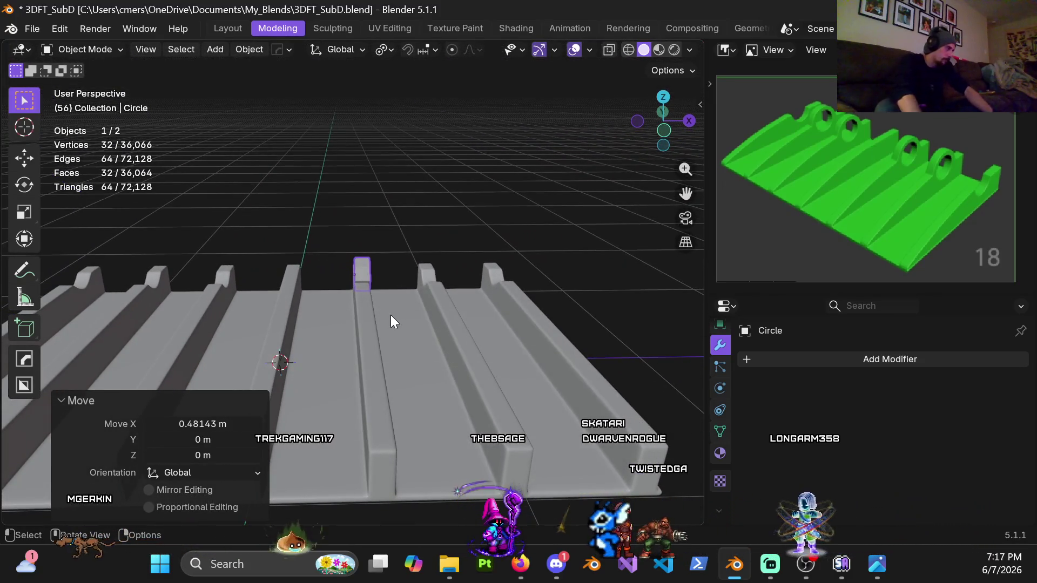
scroll(395, 308, up, 3)
shift+middle_drag(492, 307, 431, 299)
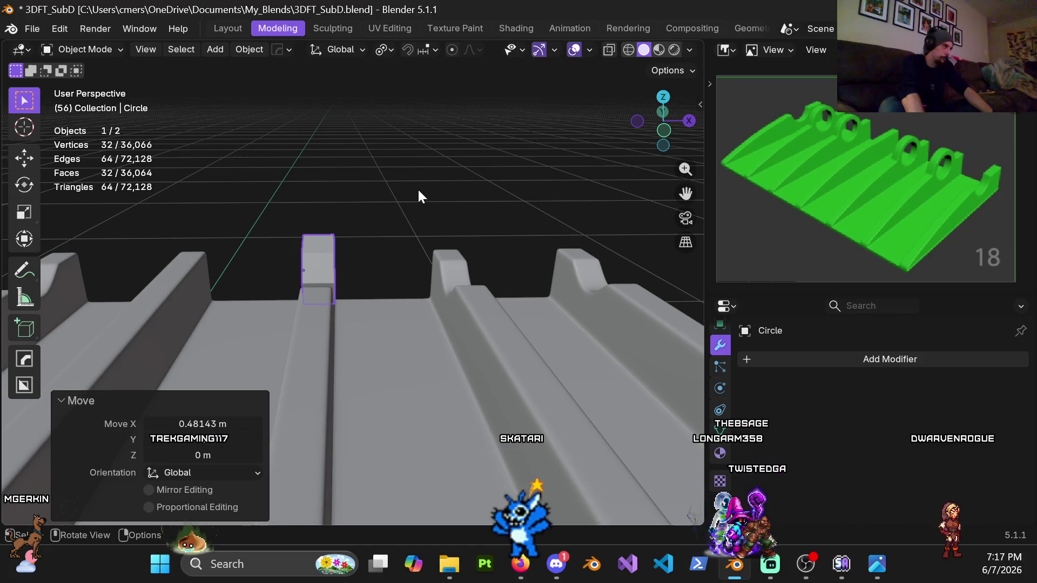
scroll(373, 268, up, 4)
mouse_move(332, 287)
shift+middle_down()
mouse_move(403, 270)
mouse_move(422, 290)
shift+middle_up()
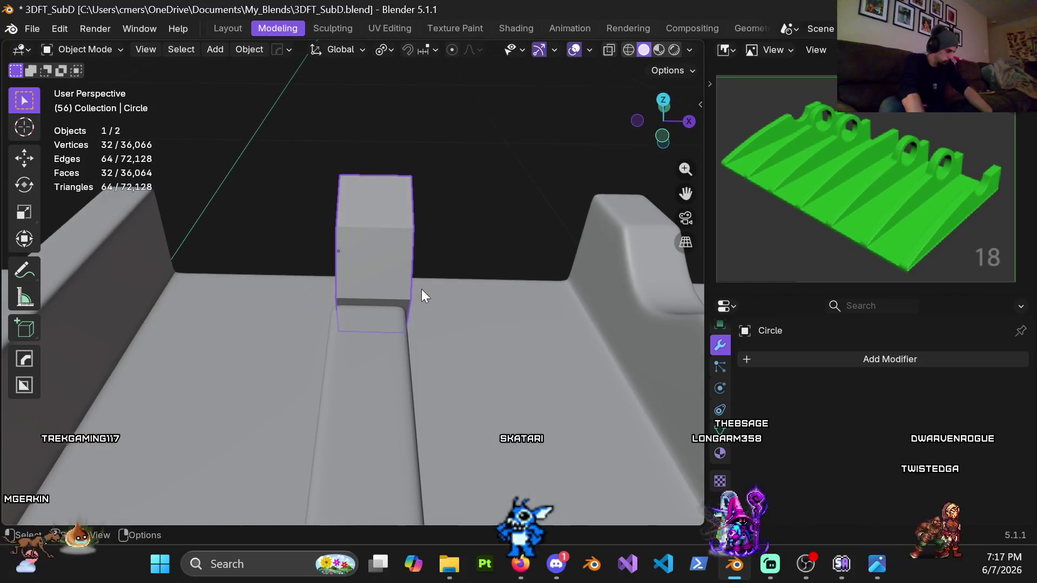
Fine-adjust the circle along X to about 0.48 m, check the plate, and reselect the circle
key(g)
key(x)
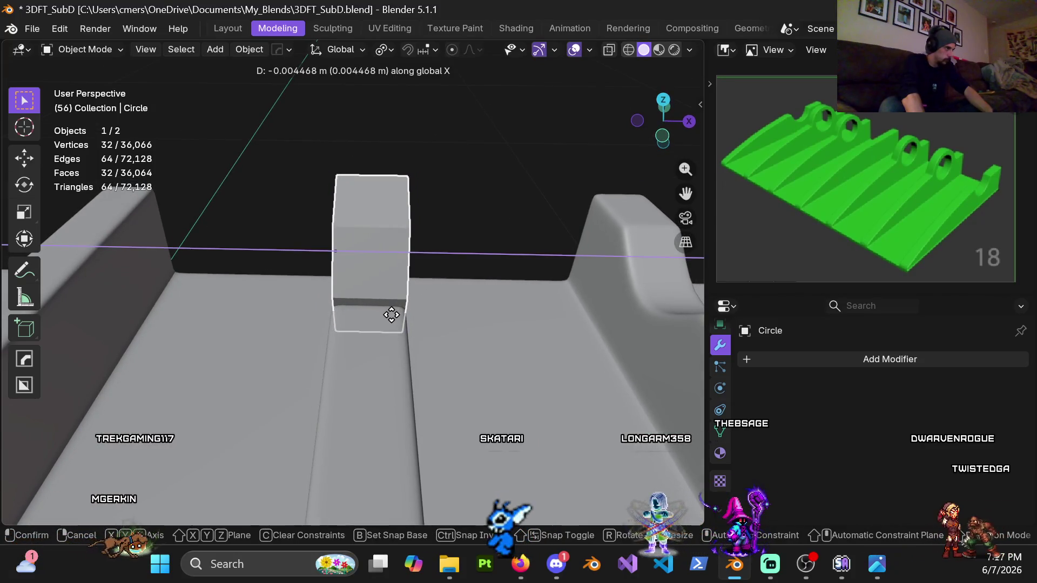
click(391, 315)
mouse_move(411, 310)
middle_down()
mouse_move(332, 321)
mouse_move(328, 296)
mouse_move(199, 303)
mouse_move(340, 249)
mouse_move(380, 313)
mouse_move(420, 268)
mouse_move(389, 265)
mouse_move(330, 308)
mouse_move(450, 286)
mouse_move(430, 272)
middle_up()
click(560, 296)
scroll(549, 307, down, 3)
mouse_move(548, 306)
middle_down()
mouse_move(507, 310)
mouse_move(406, 241)
mouse_move(406, 257)
mouse_move(439, 256)
middle_up()
click(381, 258)
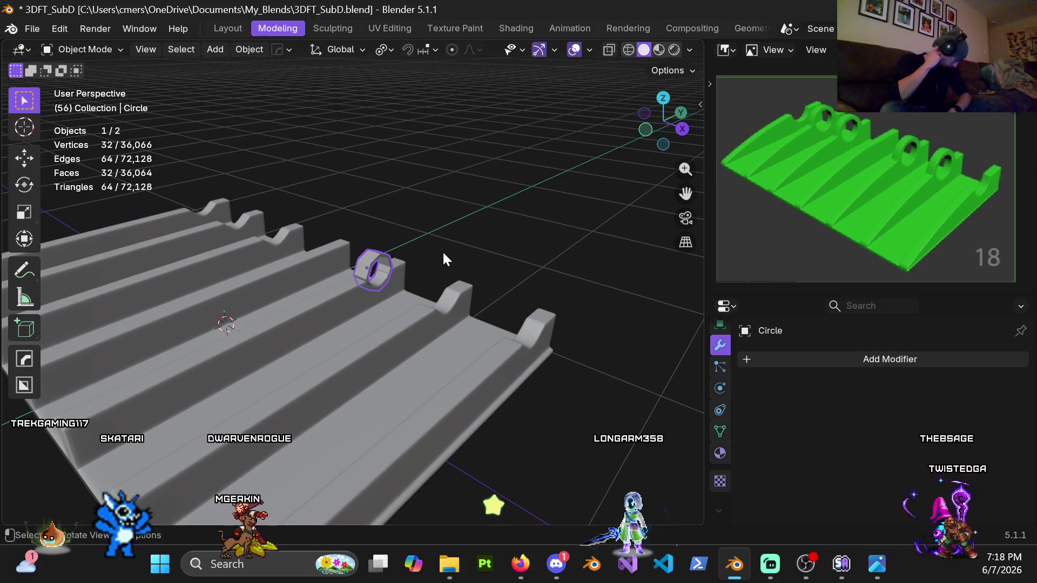
scroll(409, 267, up, 2)
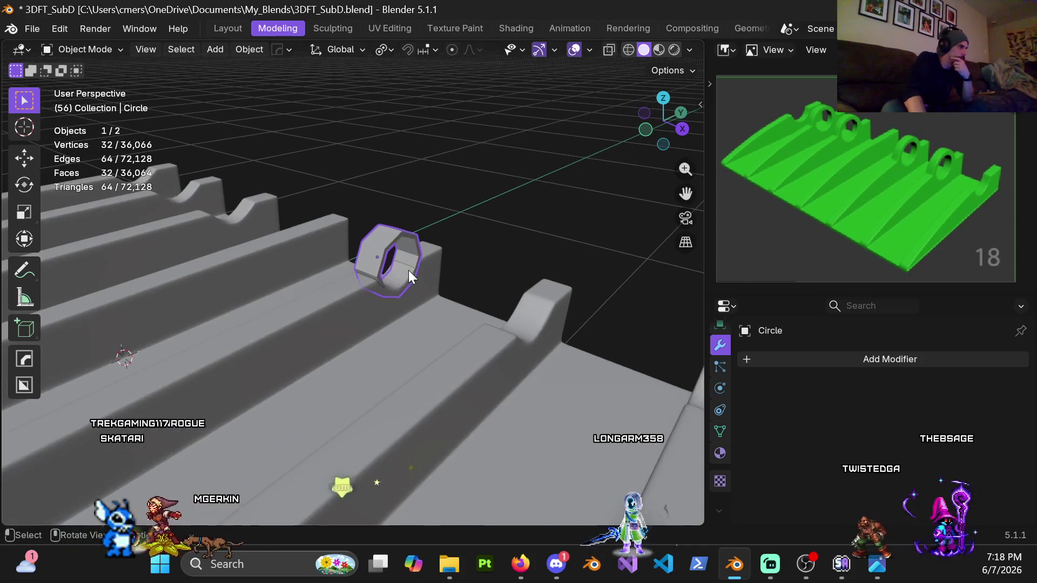
Hide the circle guide with H so only the ridged plate stays visible
mouse_move(412, 252)
middle_down()
mouse_move(438, 259)
mouse_move(447, 248)
mouse_move(350, 256)
mouse_move(344, 248)
middle_up()
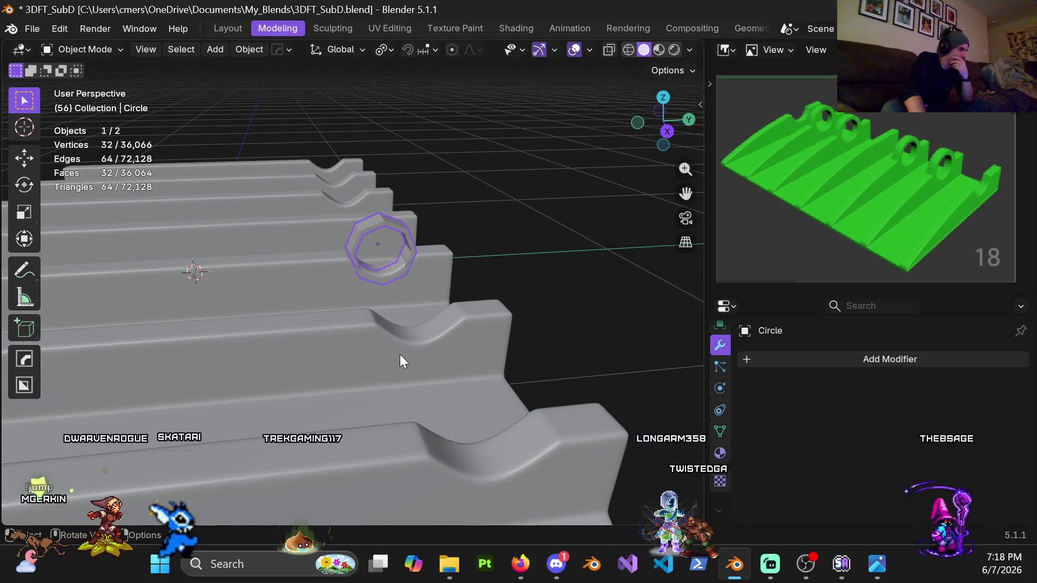
scroll(399, 345, down, 2)
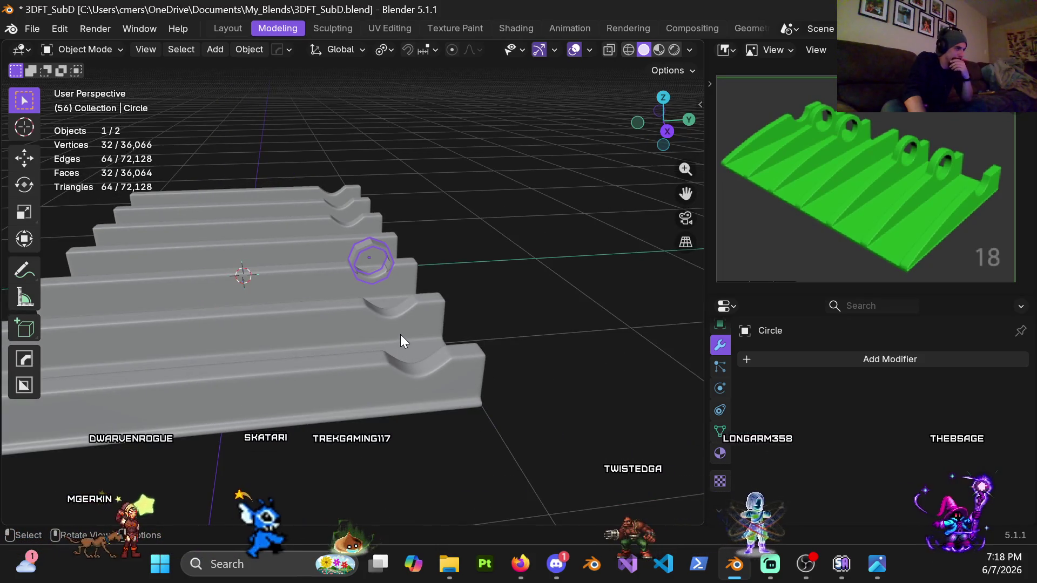
click(479, 278)
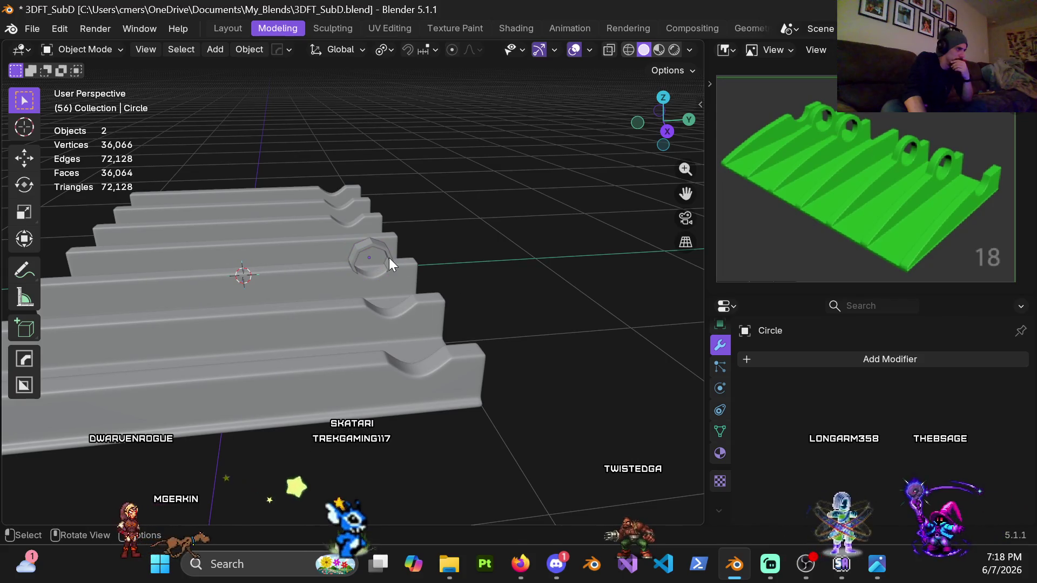
click(390, 251)
key(h)
Enter edit mode on the plate in a see-through right-side view
click(382, 308)
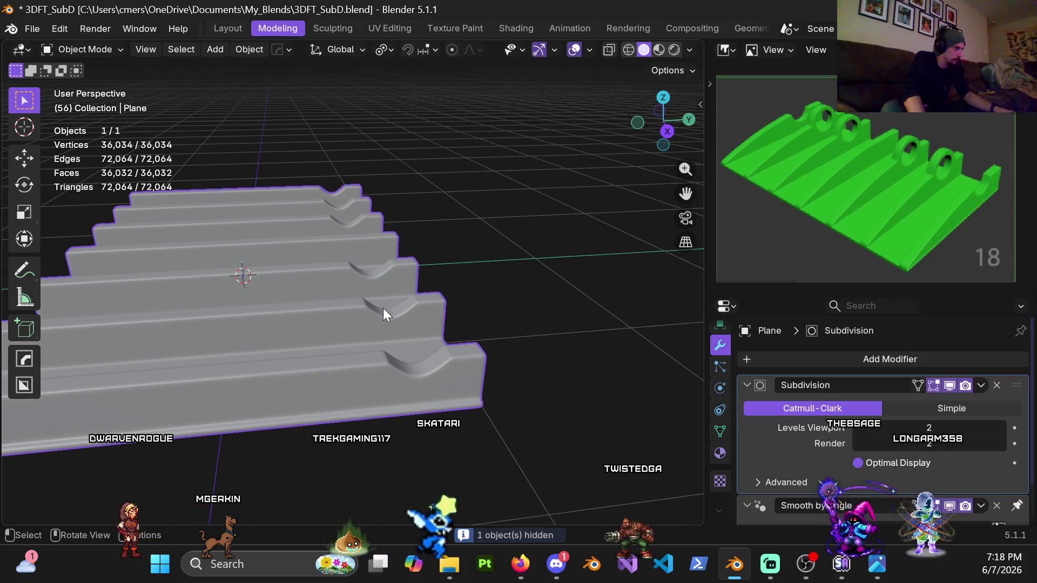
key(Tab)
mouse_move(383, 308)
shift+middle_down()
mouse_move(386, 249)
mouse_move(363, 262)
shift+middle_up()
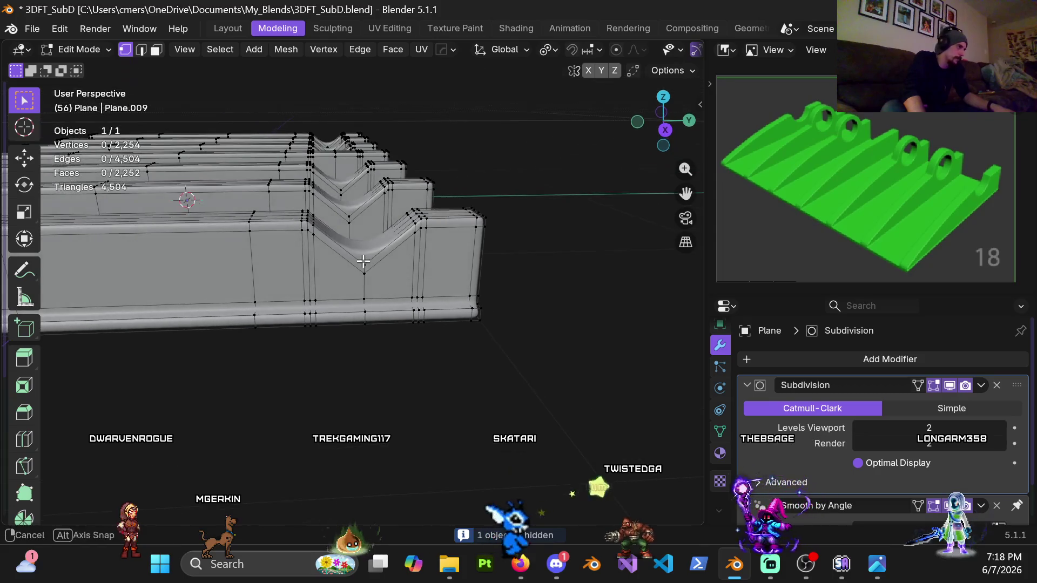
key(KP_3)
key(shift+z)
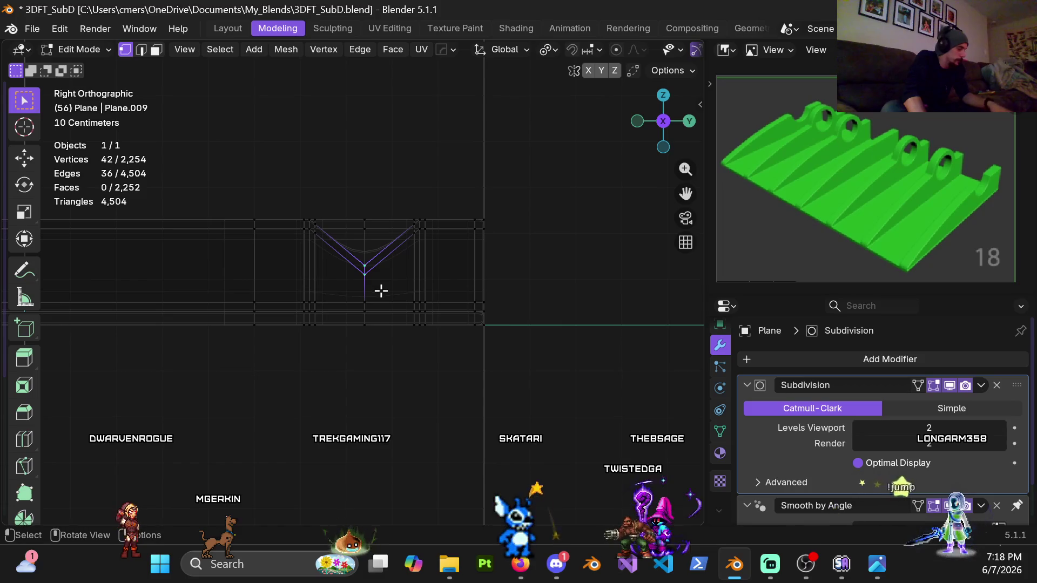
scroll(380, 290, up, 3)
Lift the selected notch vertices 0.1 m along Z and review the mesh in solid shading
key(g)
key(z)
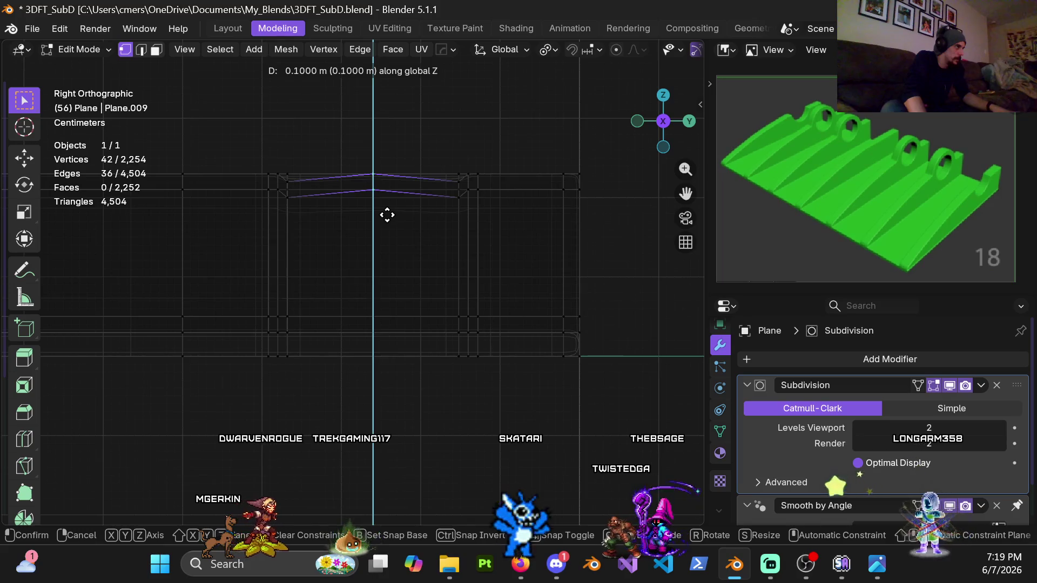
click(387, 215)
scroll(359, 209, up, 2)
scroll(335, 240, up, 2)
scroll(357, 255, up, 1)
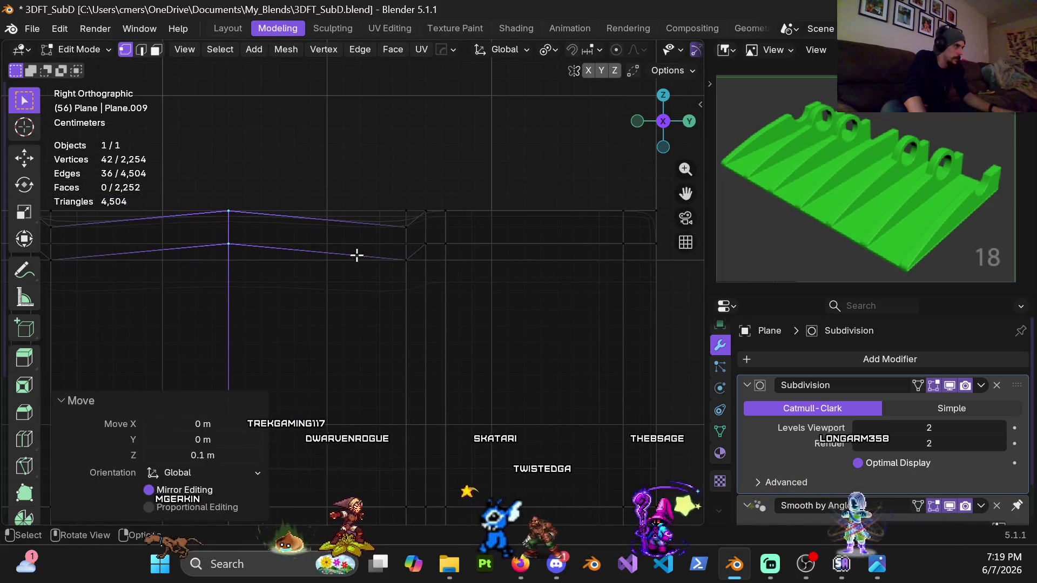
scroll(421, 232, up, 2)
scroll(422, 271, up, 1)
mouse_move(422, 271)
middle_down()
mouse_move(419, 308)
mouse_move(374, 308)
middle_up()
key(z)
mouse_move(361, 190)
middle_down()
mouse_move(364, 219)
mouse_move(382, 227)
middle_up()
key(KP_3)
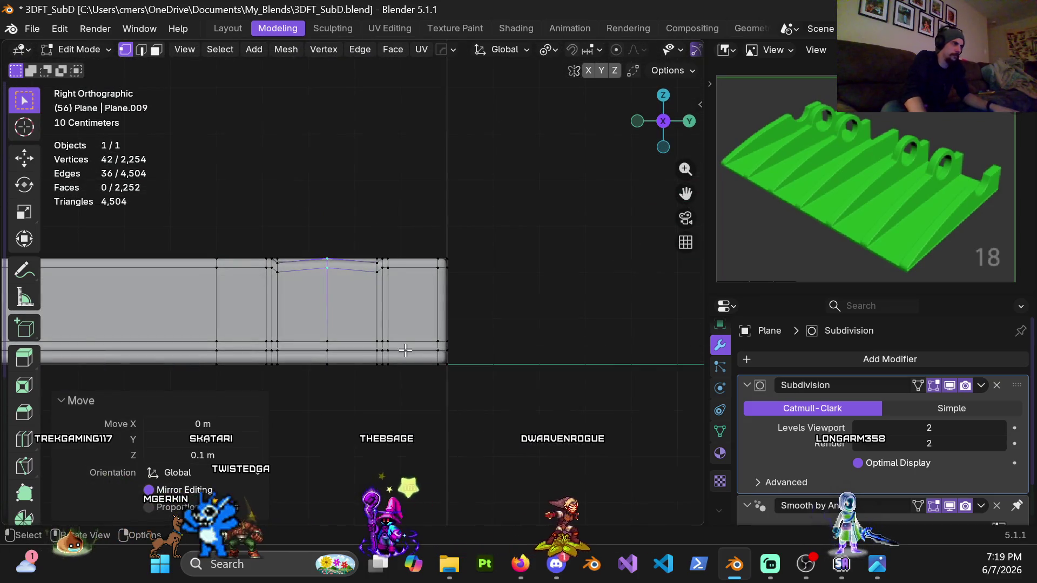
scroll(273, 324, up, 2)
scroll(400, 248, up, 3)
scroll(431, 234, up, 2)
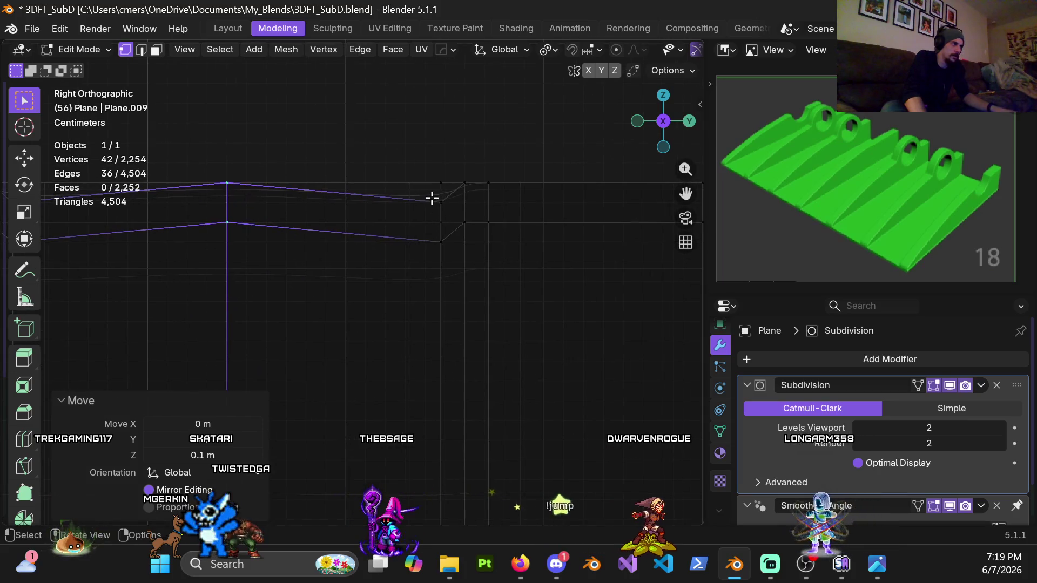
Add the nearby corner vertices to the selection and inspect the stepped mesh in solid shading
drag(442, 235, 451, 267)
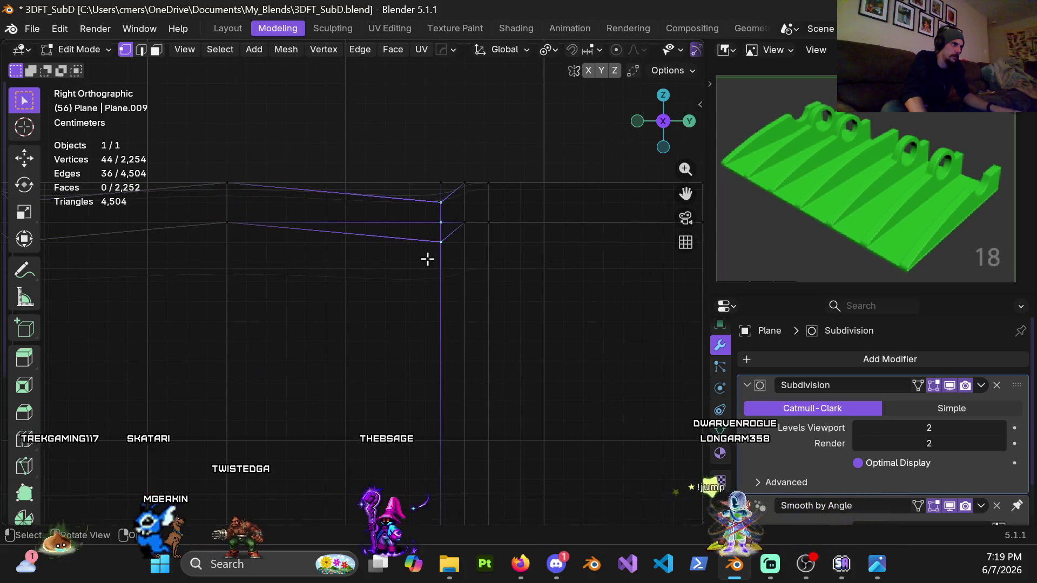
key(alt+z)
scroll(486, 268, down, 3)
mouse_move(419, 233)
middle_down()
mouse_move(405, 276)
mouse_move(403, 264)
mouse_move(433, 287)
mouse_move(490, 212)
mouse_move(353, 194)
middle_up()
scroll(352, 195, up, 4)
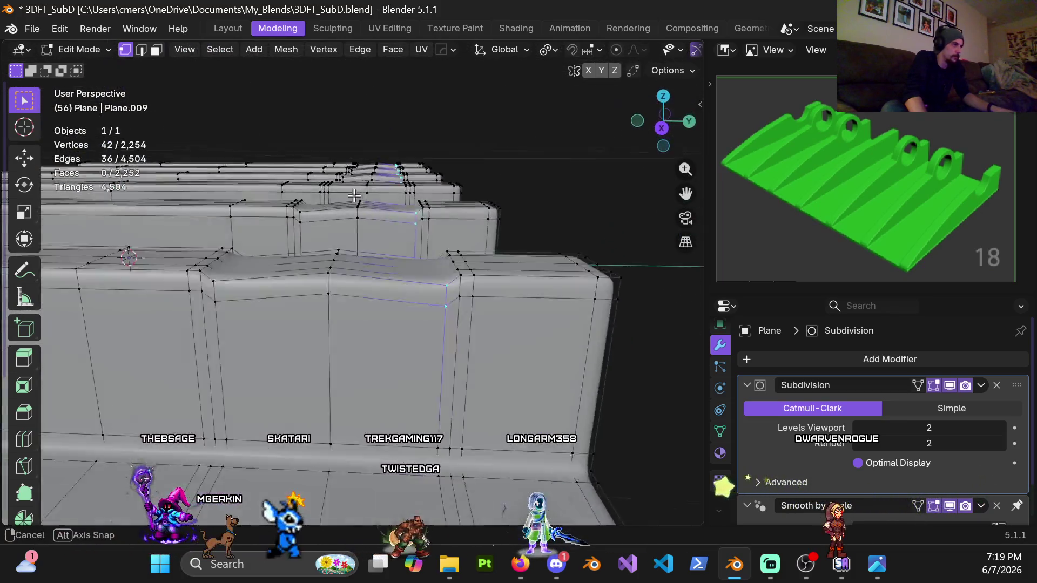
key(KP_3)
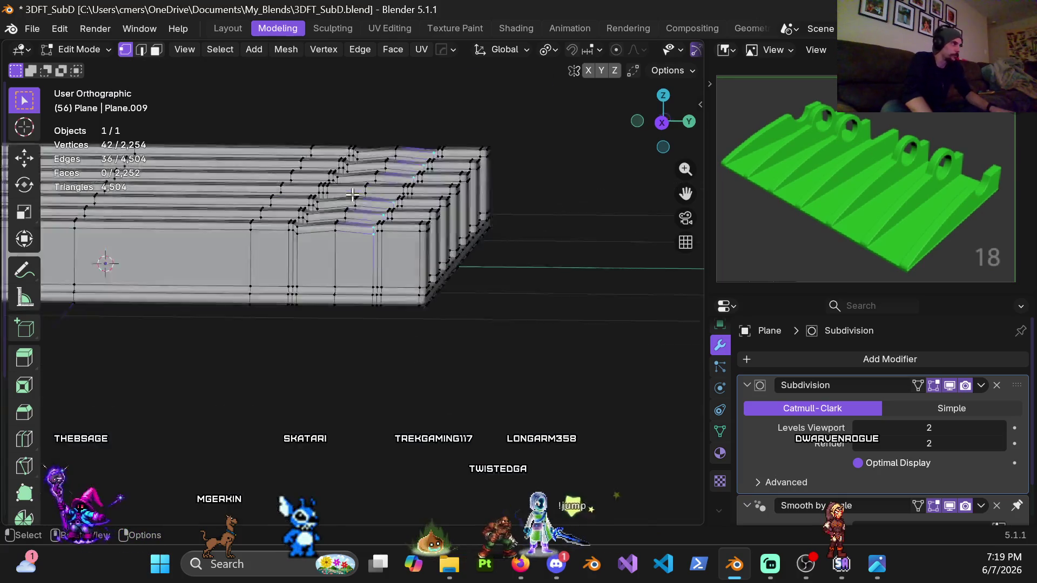
scroll(350, 194, up, 2)
scroll(375, 243, up, 2)
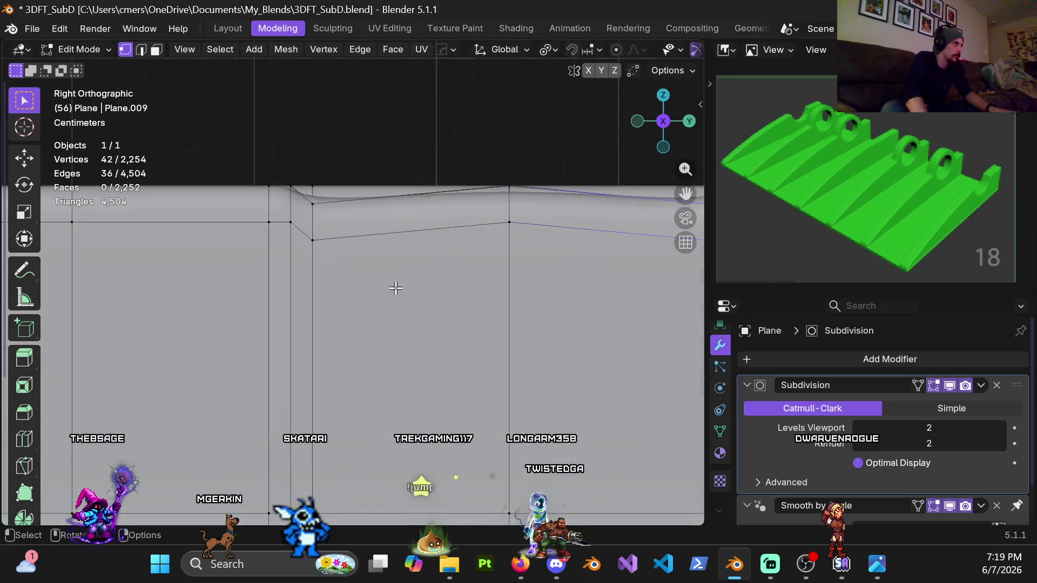
scroll(399, 289, up, 2)
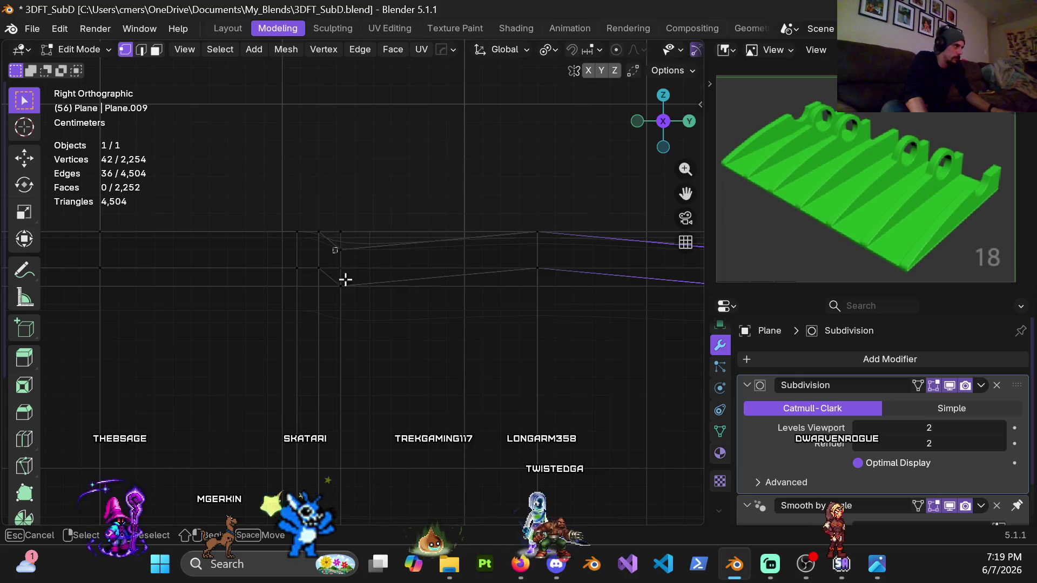
click(526, 328)
mouse_move(526, 329)
middle_down()
mouse_move(339, 290)
mouse_move(345, 298)
middle_up()
scroll(344, 298, up, 2)
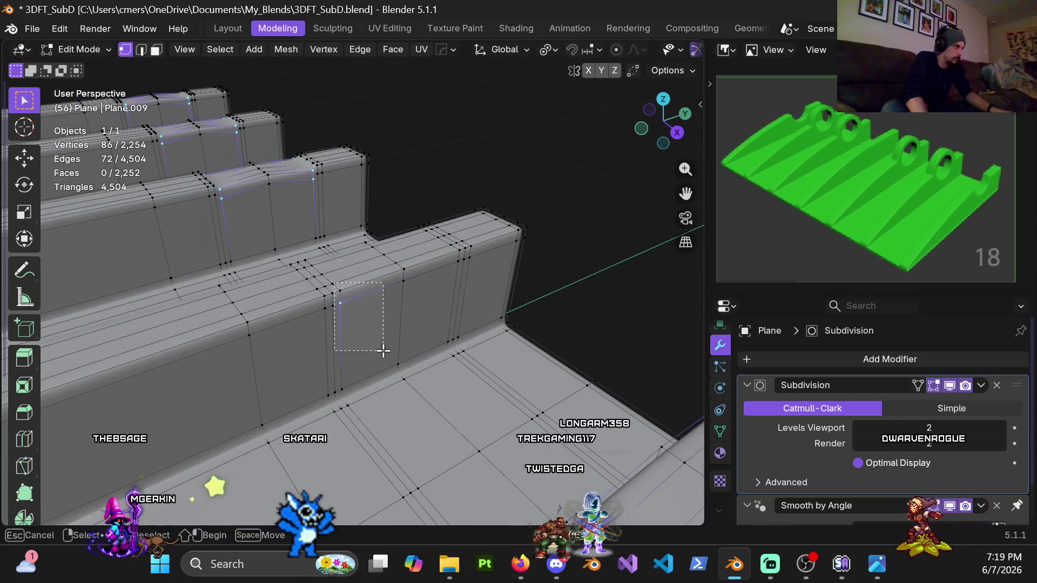
Box-select the ridge corner vertices, drop a stray one, and raise them 0.01 m along Z
ctrl+drag(383, 350, 384, 350)
middle_drag(383, 351, 379, 277)
ctrl+drag(367, 157, 367, 157)
middle_drag(366, 156, 341, 179)
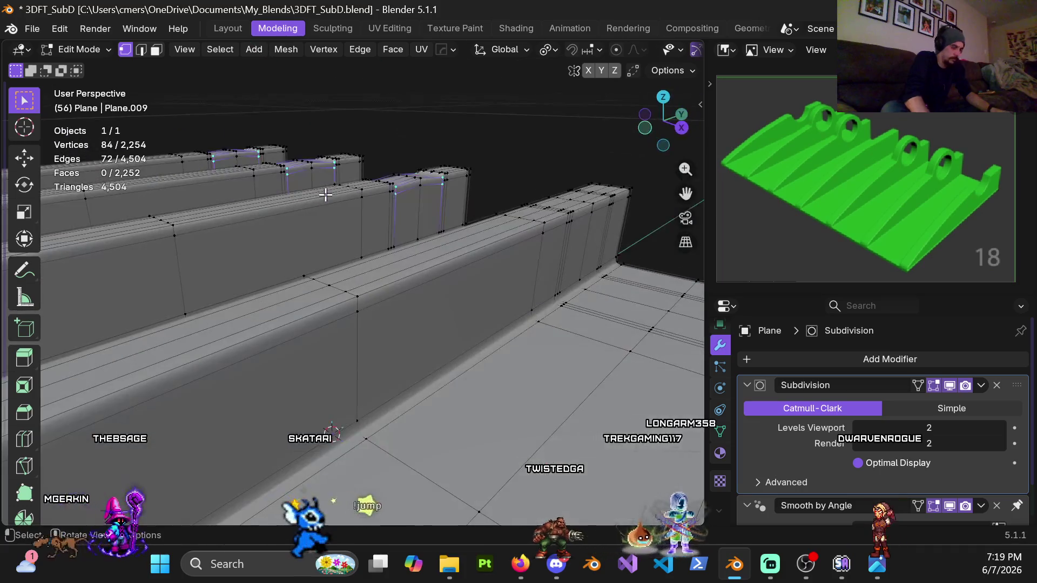
key(KP_3)
scroll(412, 295, up, 3)
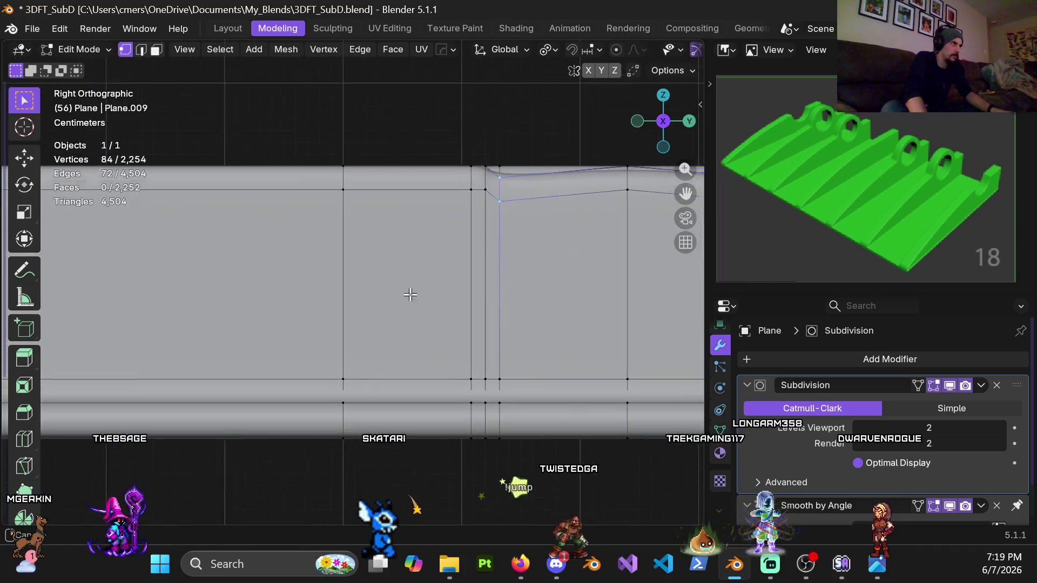
shift+middle_drag(543, 295, 456, 308)
scroll(456, 308, up, 2)
scroll(438, 285, up, 2)
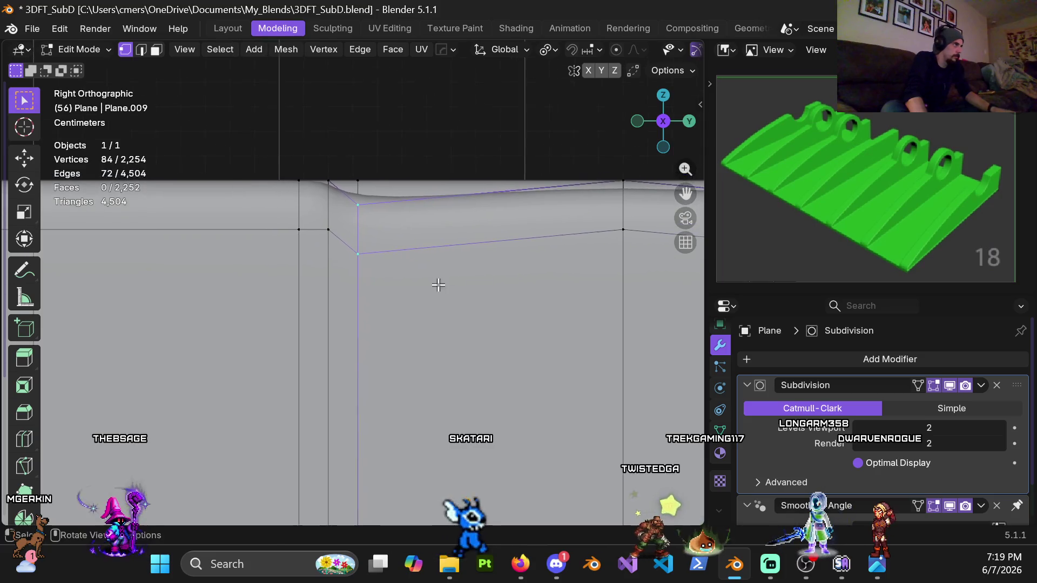
scroll(435, 289, up, 2)
key(z)
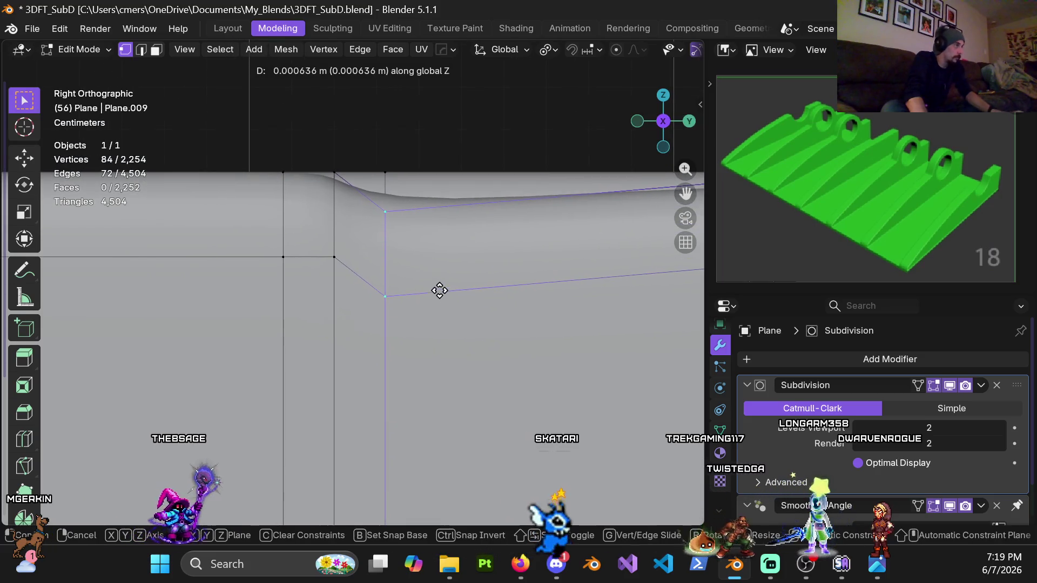
click(451, 259)
scroll(450, 260, down, 5)
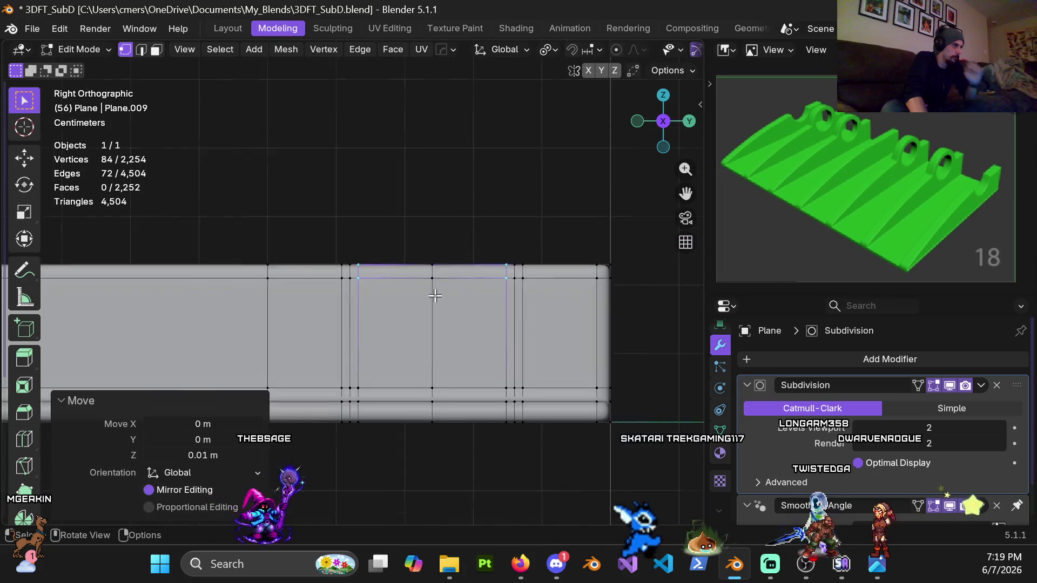
scroll(441, 290, down, 2)
Deselect all, view a ridge side-on, and dissolve its first edge loop via X > Dissolve Edges
click(426, 252)
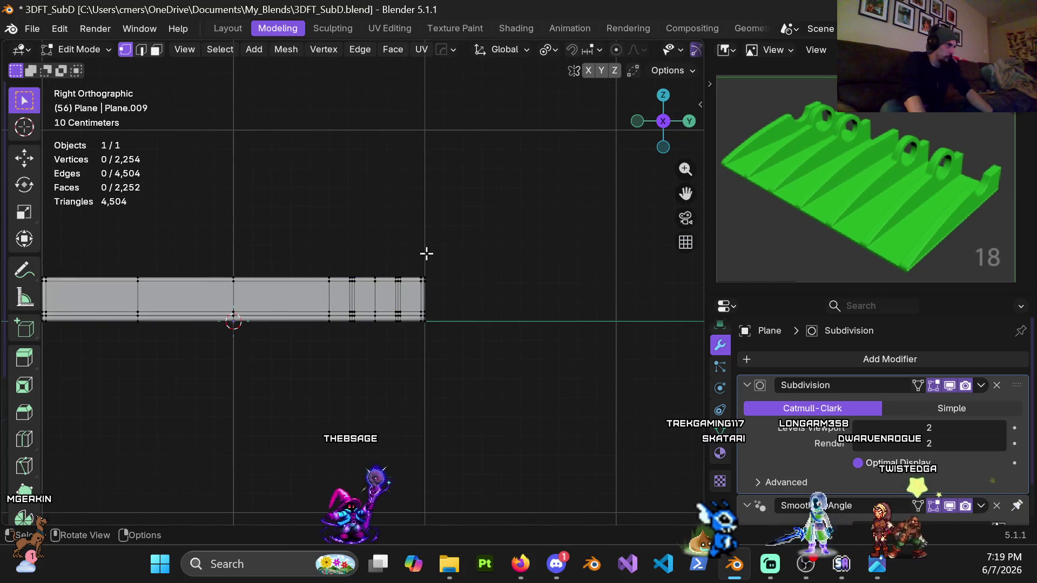
mouse_move(426, 252)
middle_down()
mouse_move(484, 299)
mouse_move(516, 354)
middle_up()
scroll(517, 354, up, 2)
scroll(532, 258, up, 3)
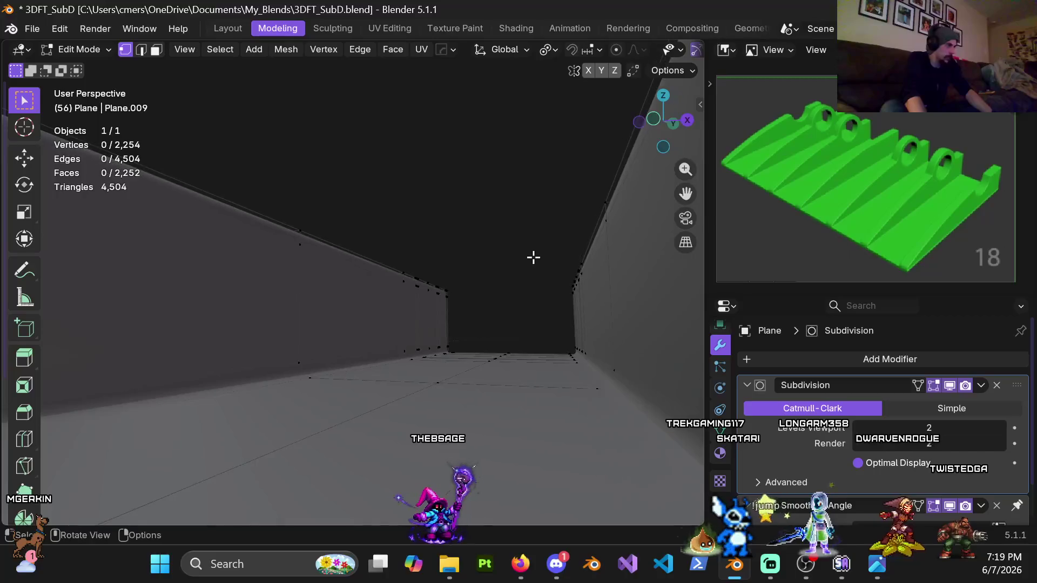
mouse_move(532, 256)
middle_down()
mouse_move(428, 351)
mouse_move(374, 228)
mouse_move(326, 206)
middle_up()
mouse_move(451, 269)
middle_down()
mouse_move(456, 262)
mouse_move(388, 275)
mouse_move(472, 300)
middle_up()
scroll(389, 276, up, 2)
scroll(473, 297, up, 2)
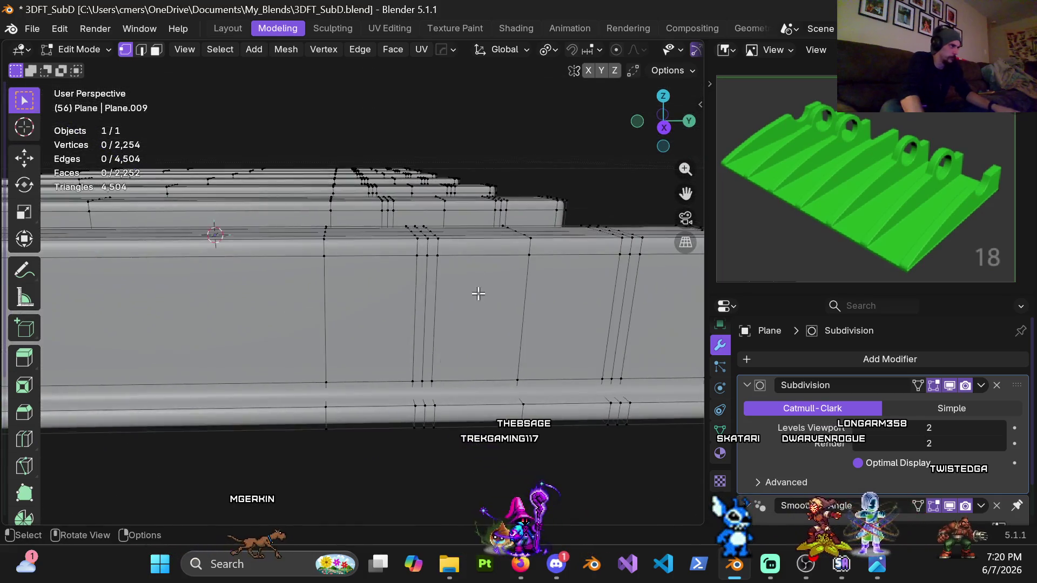
scroll(417, 287, up, 2)
alt+click(394, 291)
key(x)
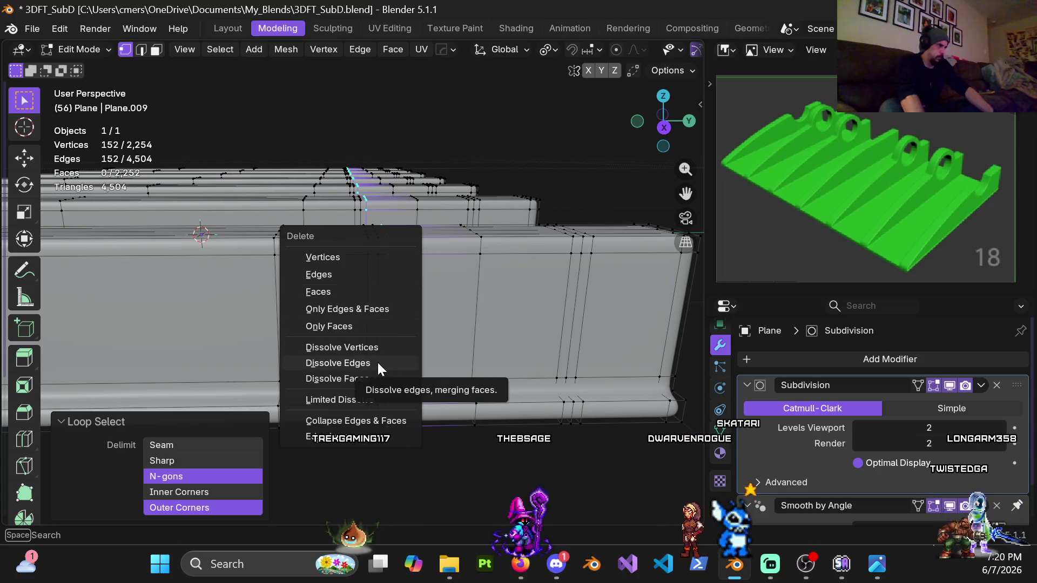
click(377, 364)
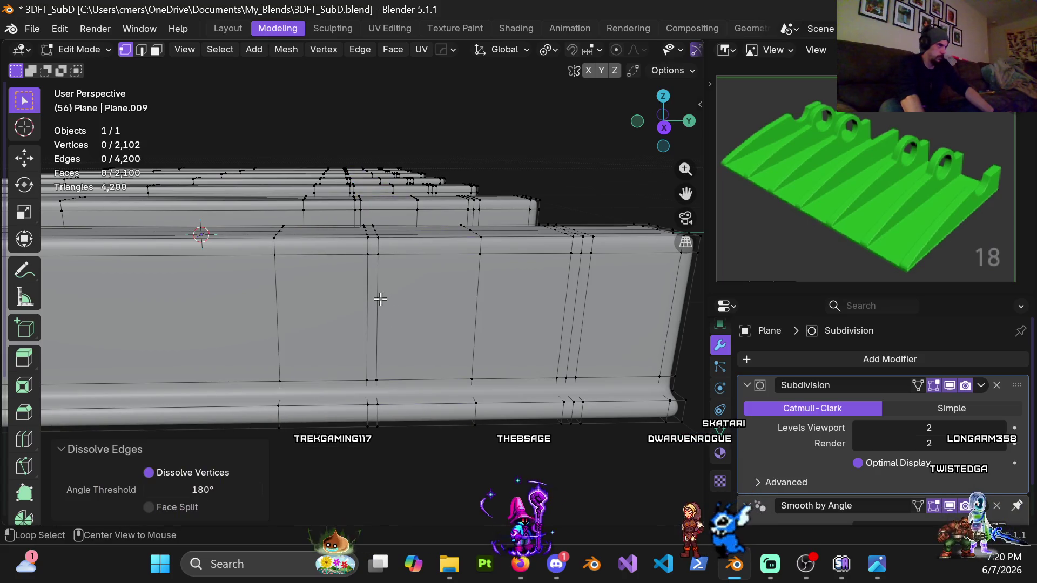
Dissolve three more edge loops across the ridges and return to object mode
alt+click(377, 298)
key(x)
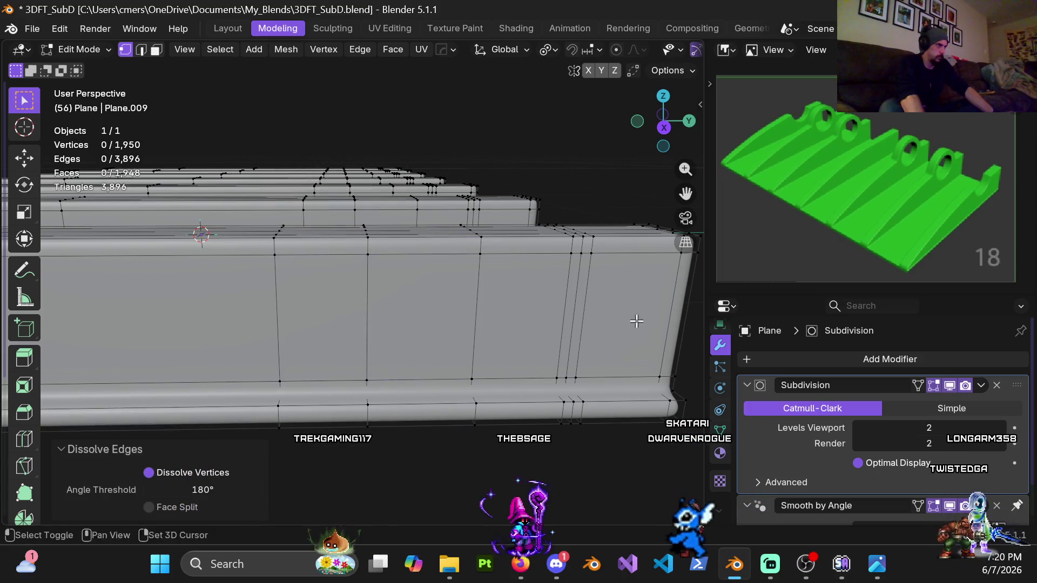
shift+middle_drag(629, 319, 465, 298)
alt+click(386, 291)
key(x)
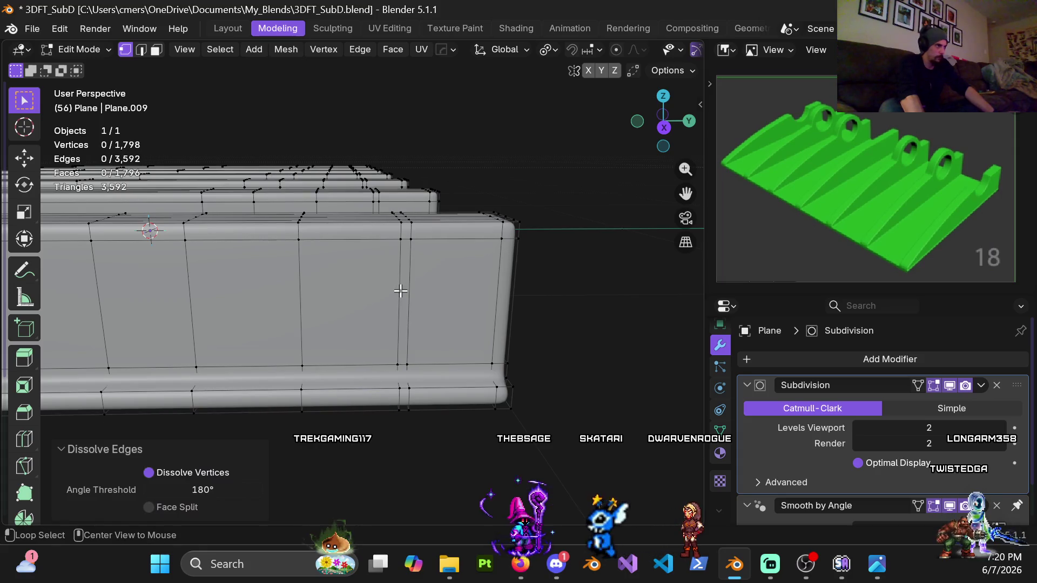
alt+click(401, 289)
key(x)
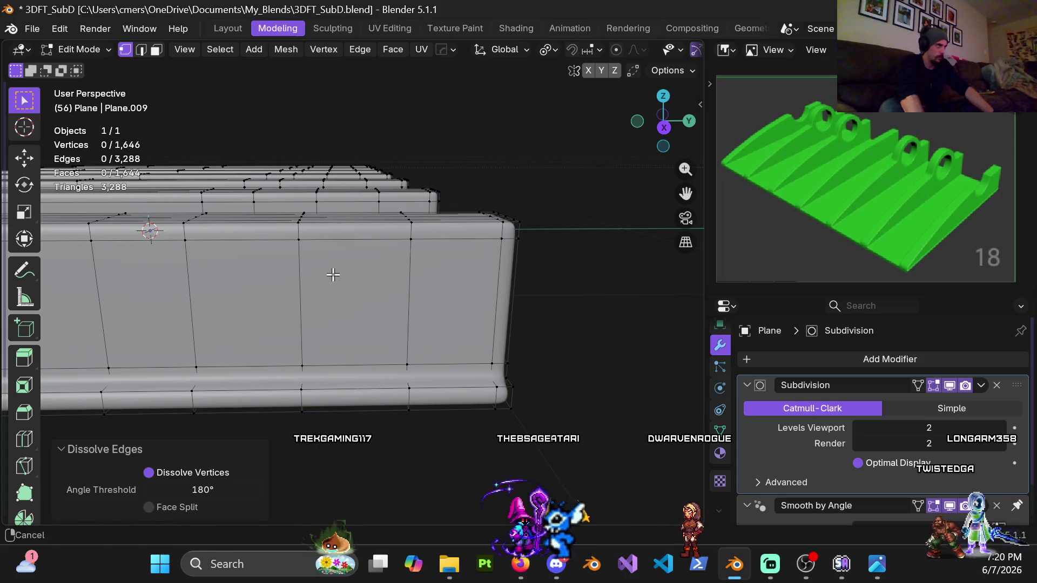
middle_drag(332, 274, 384, 272)
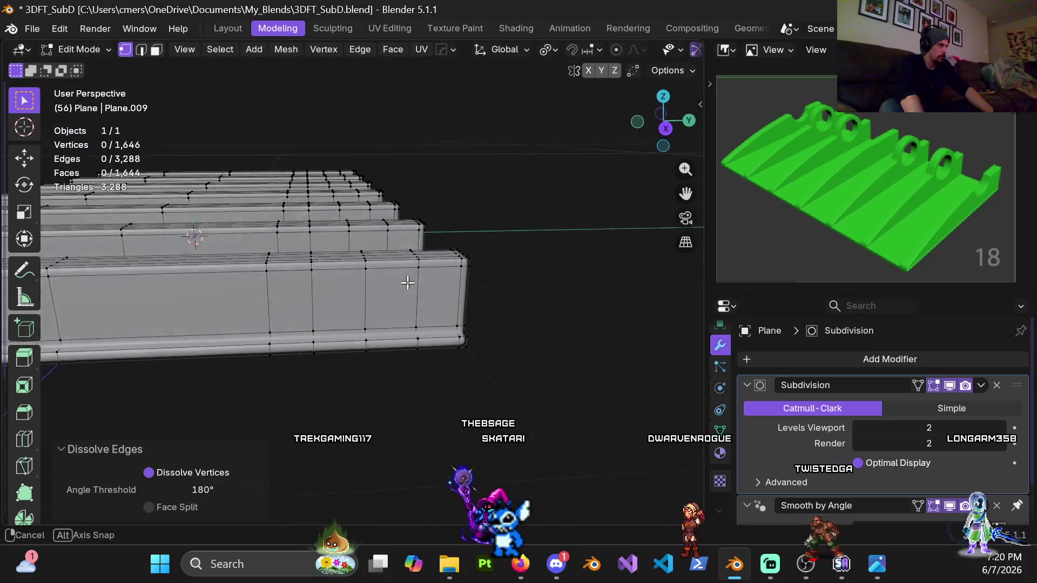
middle_drag(385, 272, 394, 281)
key(Tab)
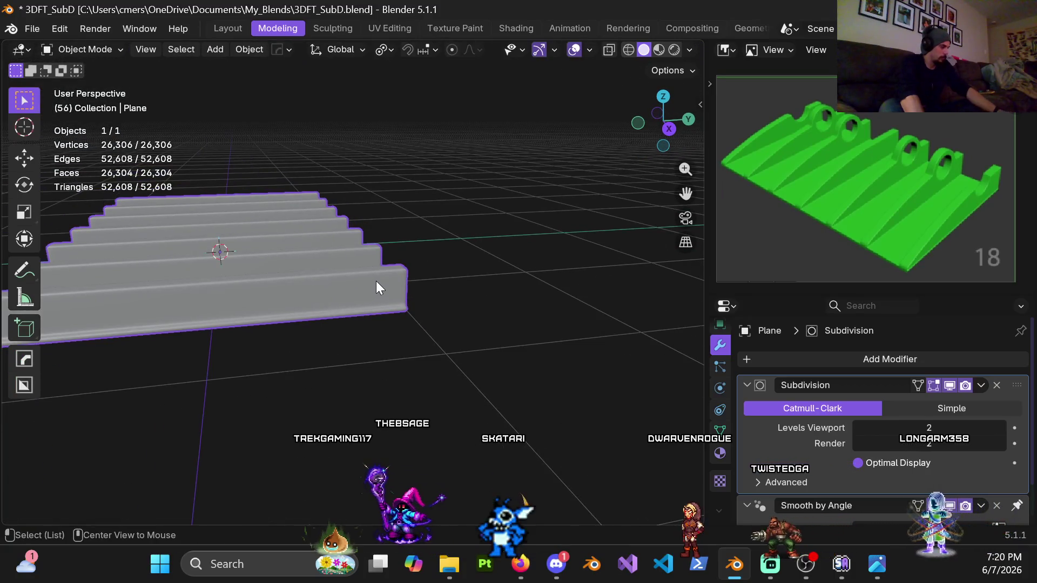
Unhide all scene objects, deselect everything, and save the .blend file with Ctrl+S
key(alt+h)
key(alt+a)
scroll(385, 243, down, 2)
mouse_move(379, 208)
middle_down()
mouse_move(378, 196)
mouse_move(300, 234)
middle_up()
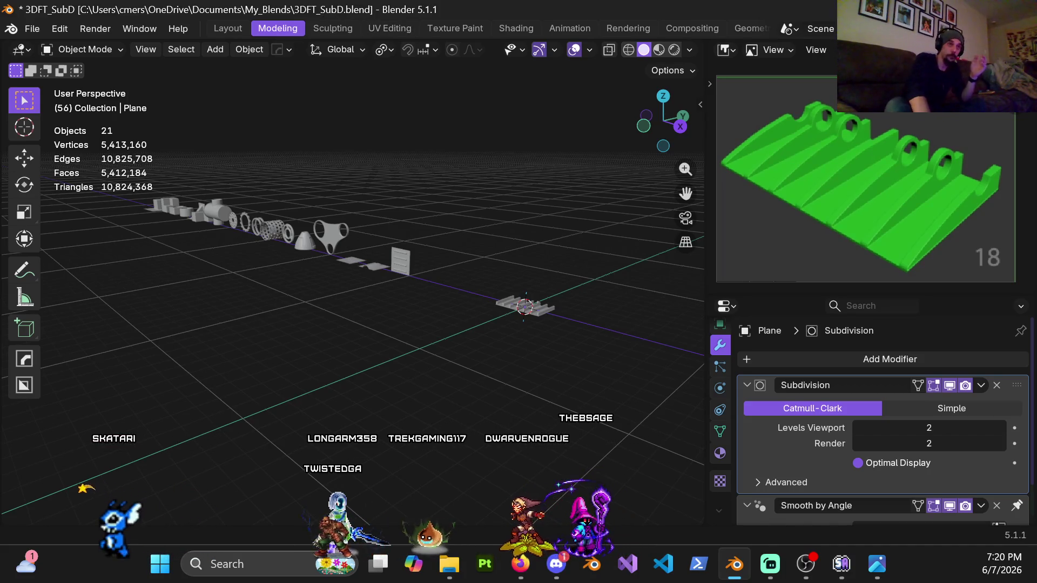
middle_drag(454, 298, 450, 295)
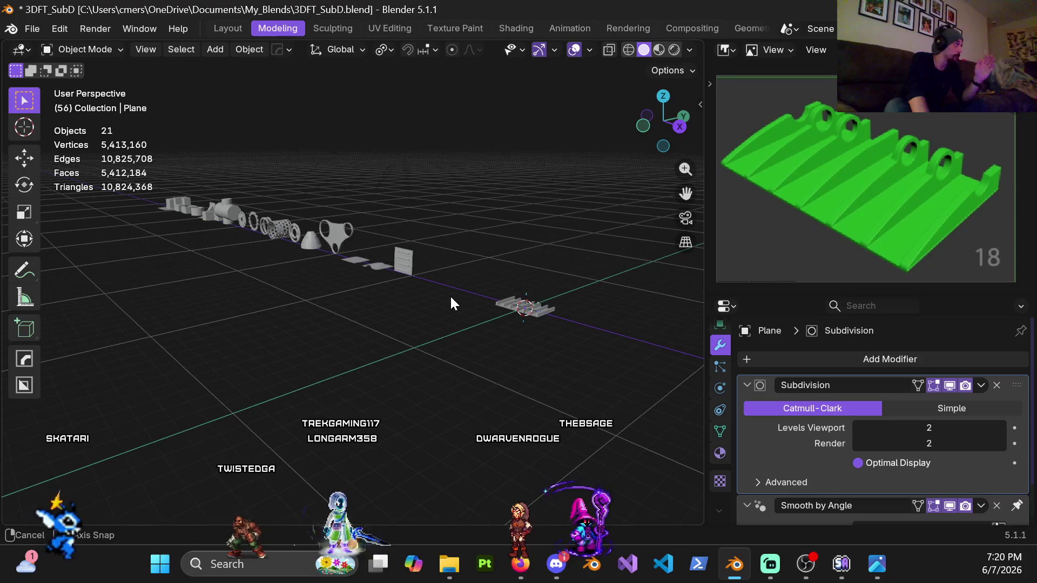
key(ctrl+s)
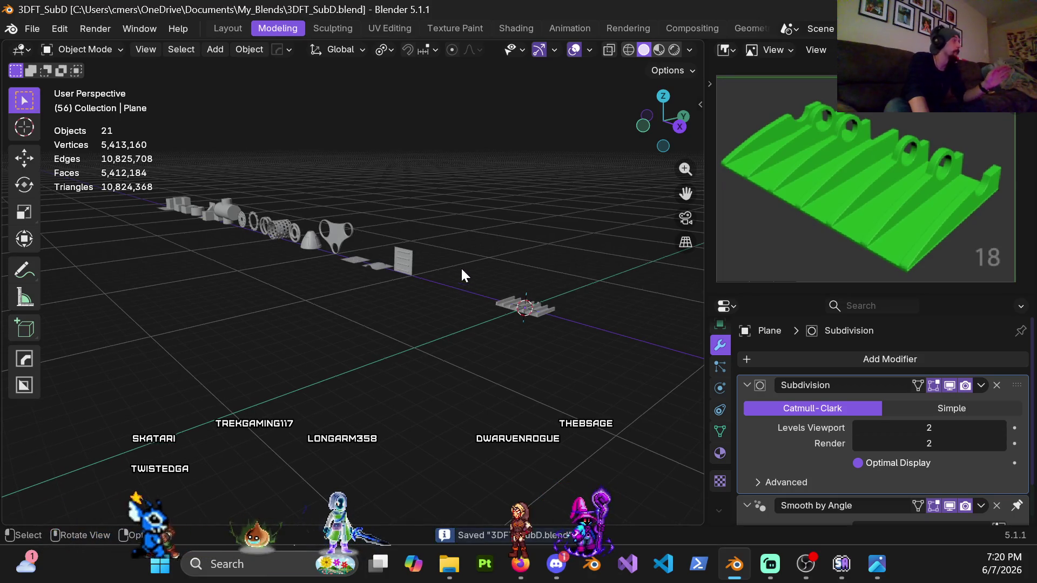